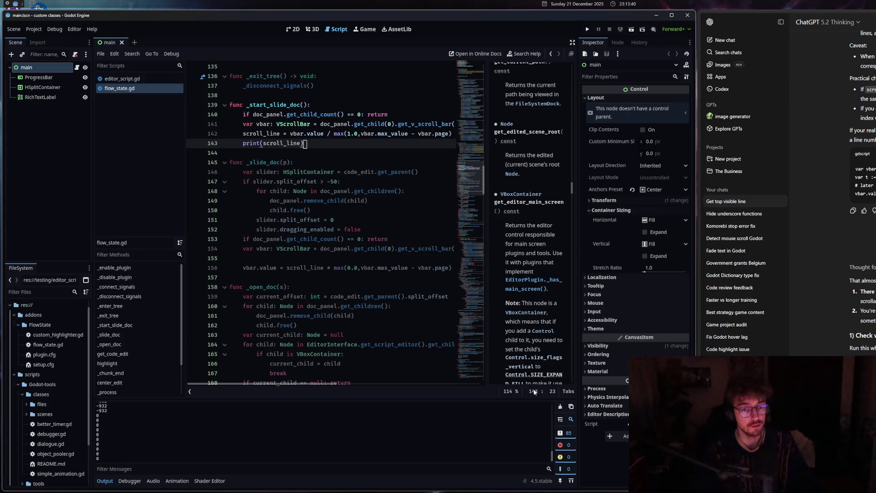
- Clear the output log and undo the recent edit to the print(scroll_line) line 143
left_click(560, 406)
left_click_drag(260, 143, 329, 134)
left_click(319, 142)
key("Left")
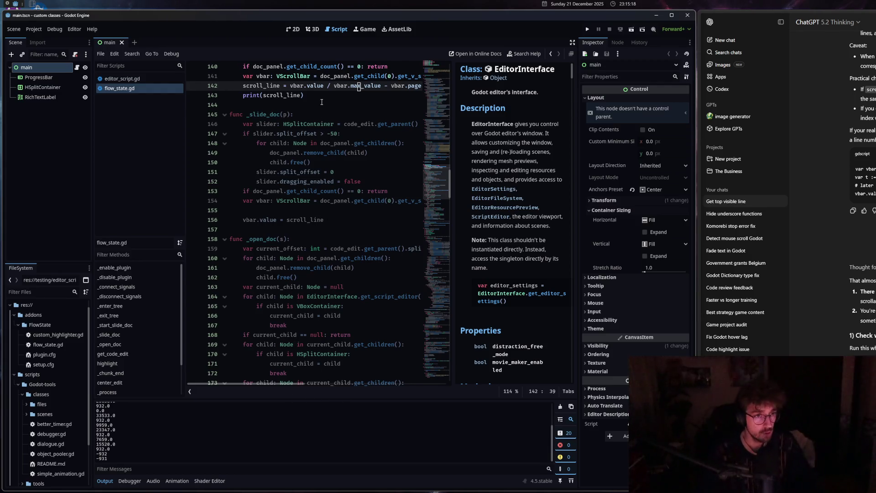
key("ctrl+z")
key("ctrl+z")
key("ctrl+z")
- Adjust the split between the code editor and the documentation panel
left_click_drag(452, 179, 440, 181)
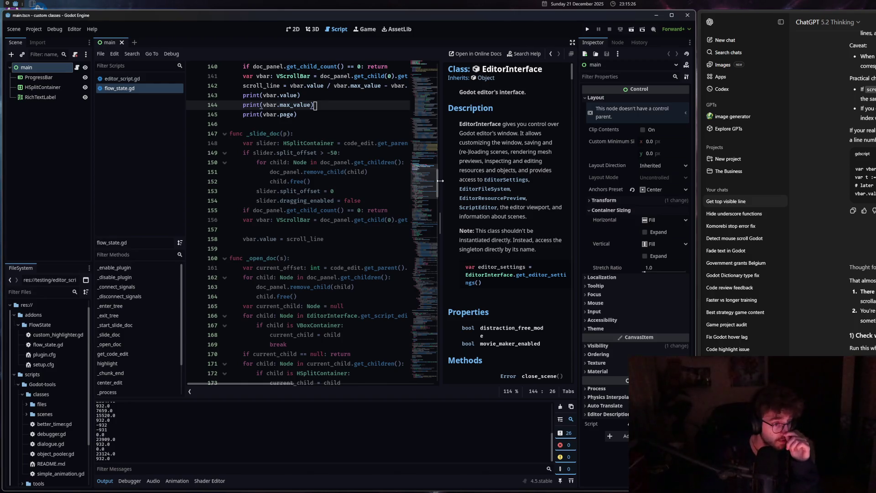
left_click_drag(441, 180, 454, 182)
scroll(566, 167, "down", 10)
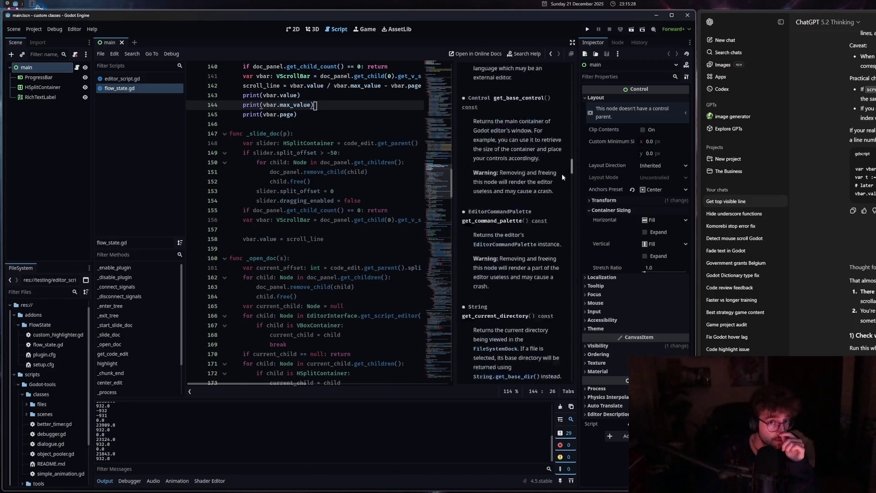
left_click_drag(452, 212, 445, 213)
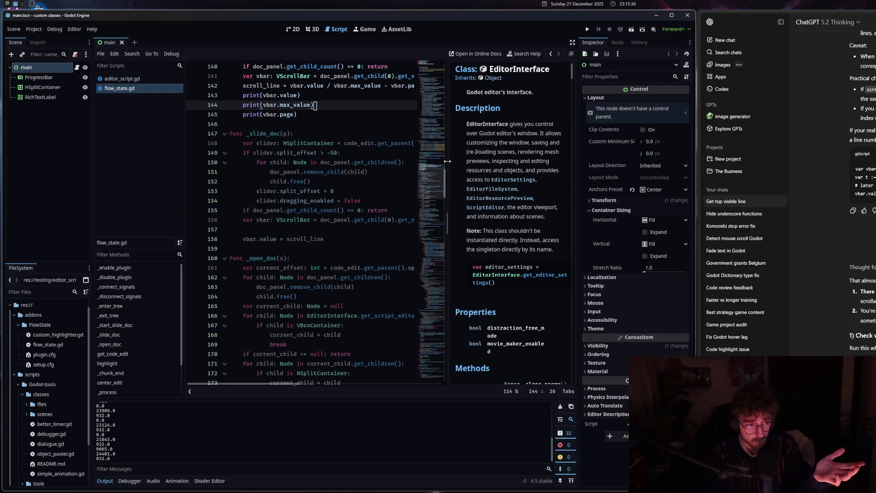
- Select vbar.value on line 142, then move to the end of line 145
left_click(307, 86)
left_click_drag(308, 86, 372, 87)
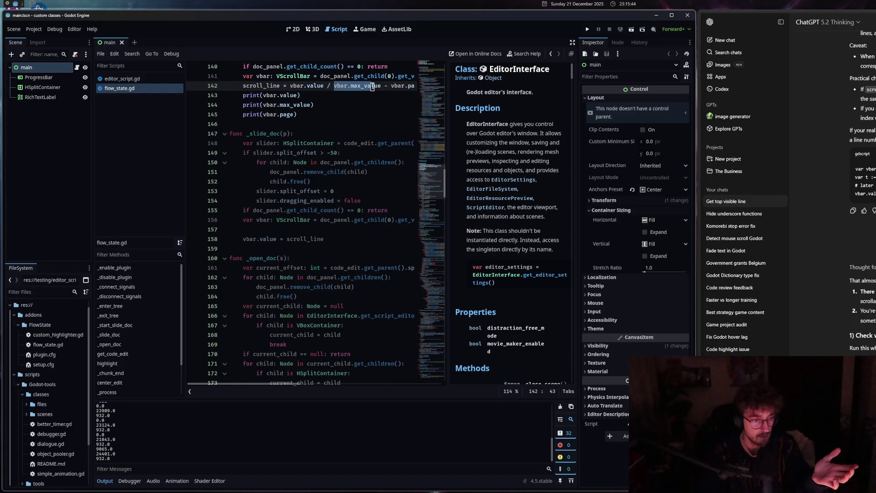
left_click(318, 112)
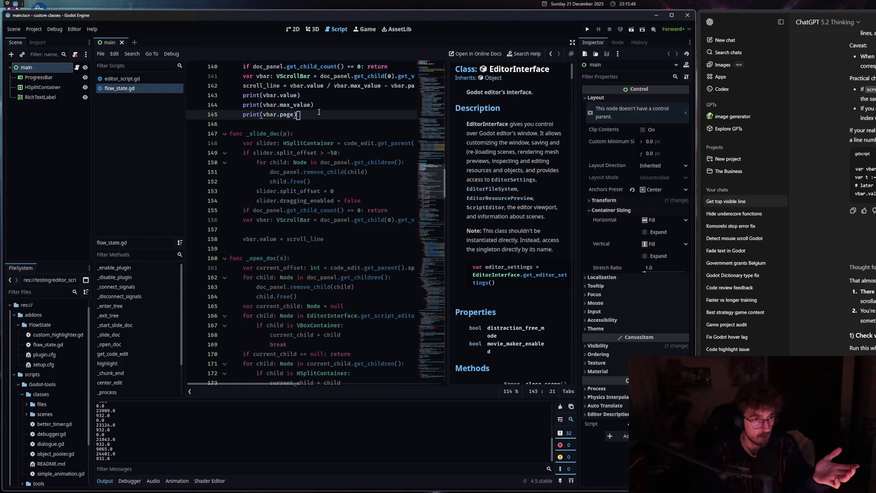
- Add a print(scroll_line) line after line 145 and save the script
key("Return")
type("print")
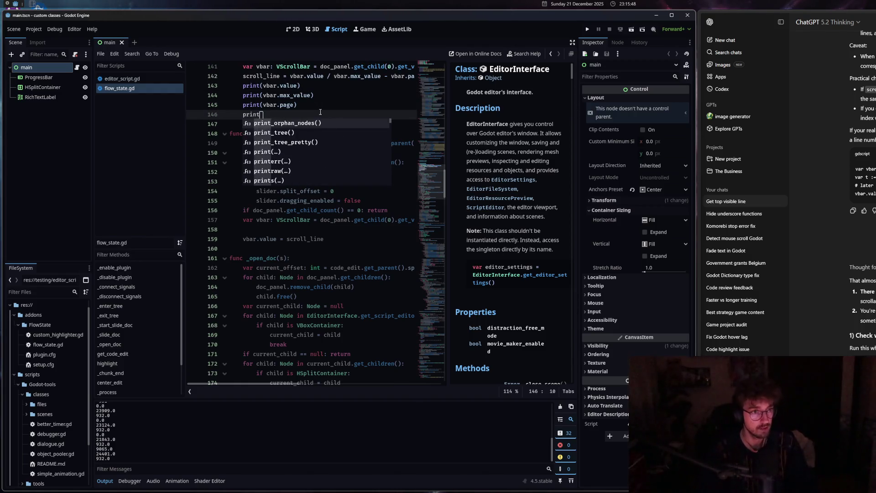
type("(scroll_line")
key("ctrl+s")
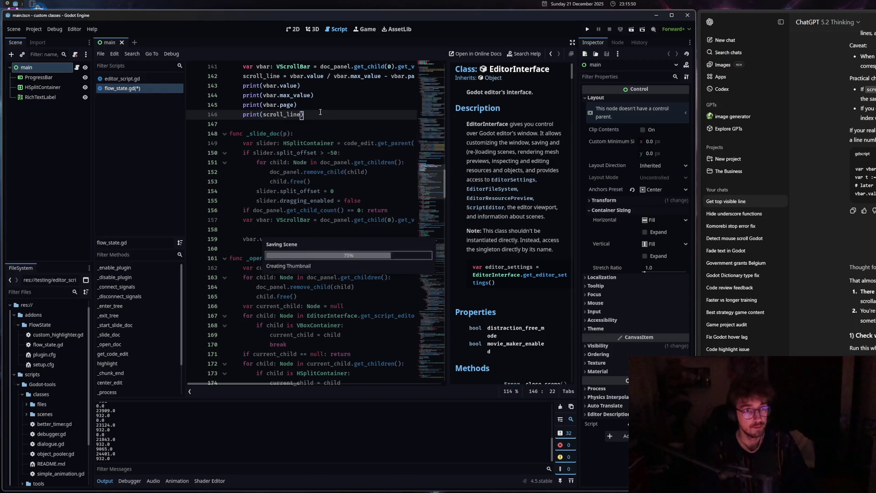
- Wrap vbar.max_value - vbar.page on line 142 in parentheses as the divisor
left_click(334, 77)
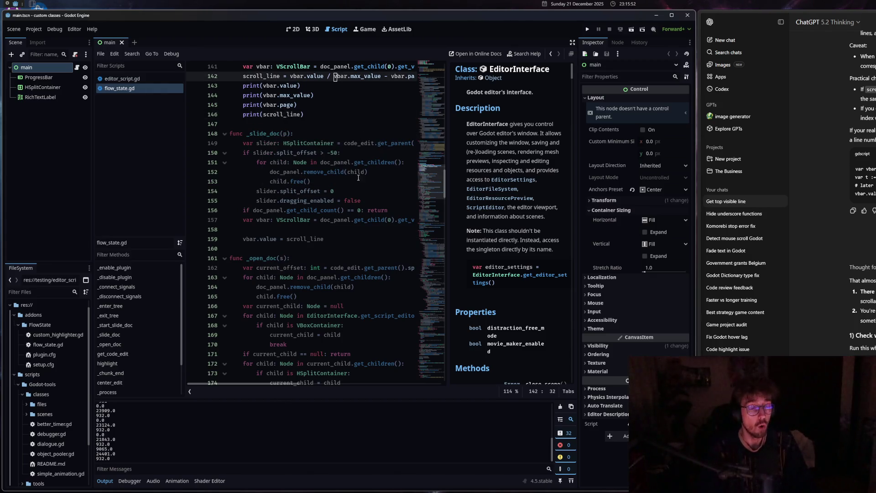
left_click_drag(291, 385, 313, 385)
left_click(393, 76, "shift")
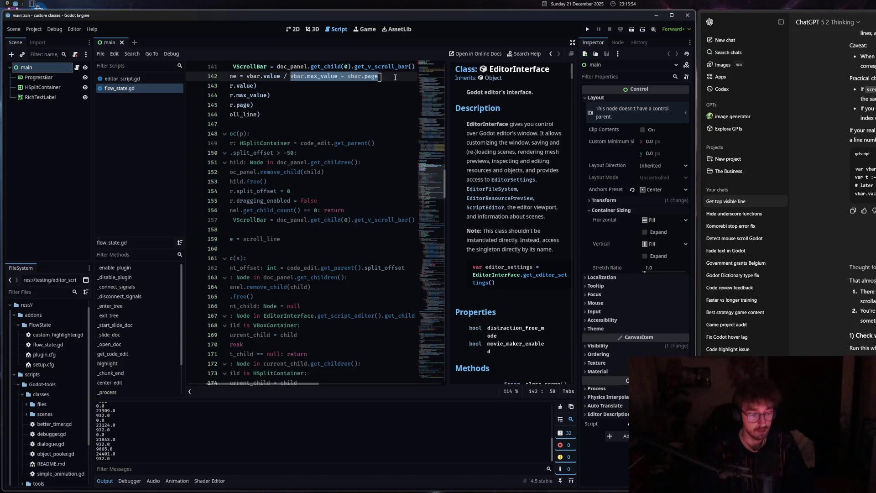
type("(")
left_click_drag(269, 384, 262, 384)
left_click(274, 229)
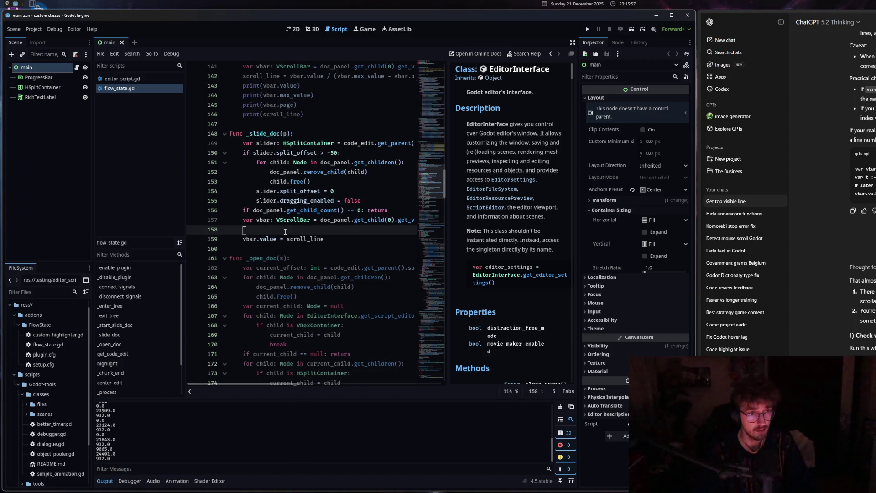
- Clear the output log, widen the docs panel, and select the newly printed scroll values
left_click(560, 406)
left_click_drag(447, 237, 431, 261)
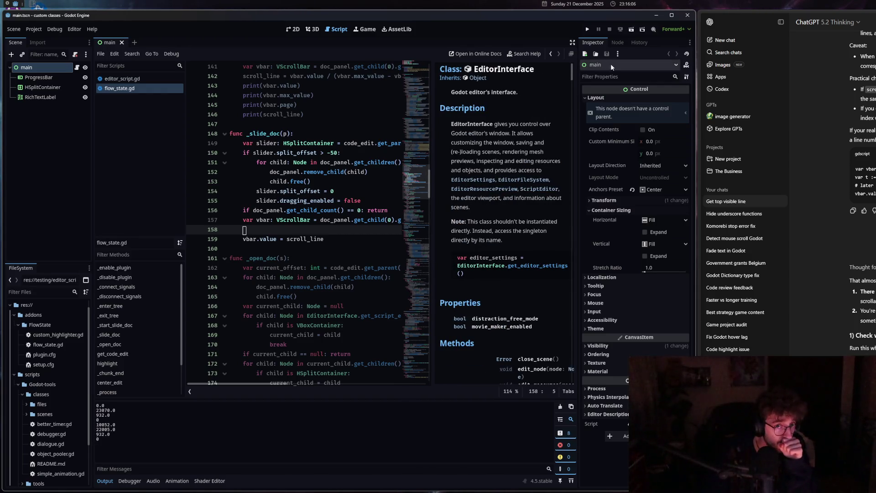
left_click_drag(118, 434, 100, 424)
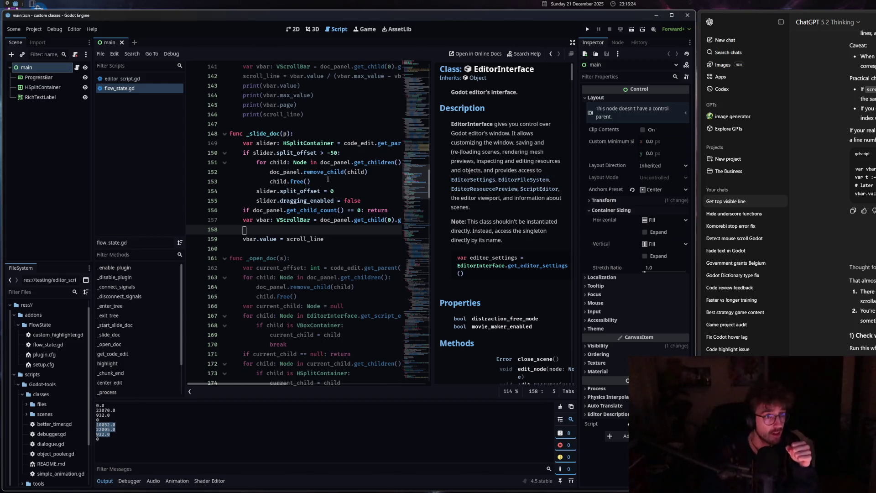
mouse_move(322, 169)
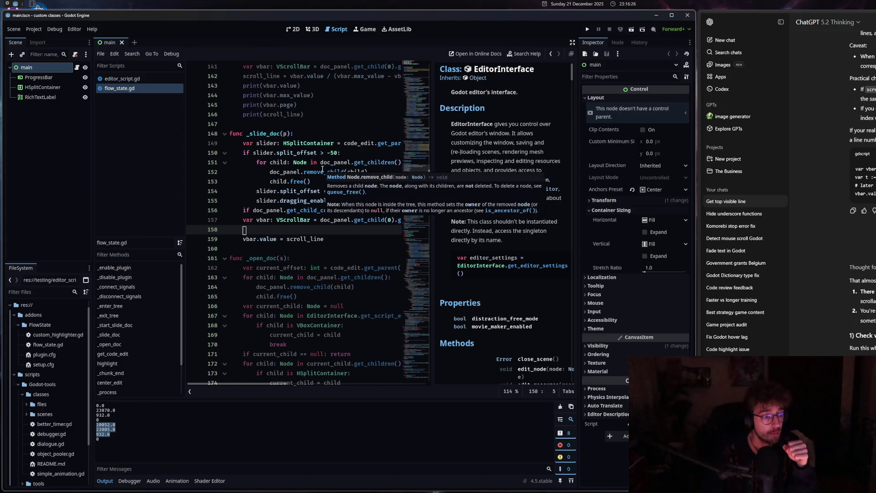
left_click_drag(430, 176, 426, 61)
- Change scroll_line's declared type on line 33 from int to float and save
scroll(292, 274, "down", 3)
left_click(288, 269)
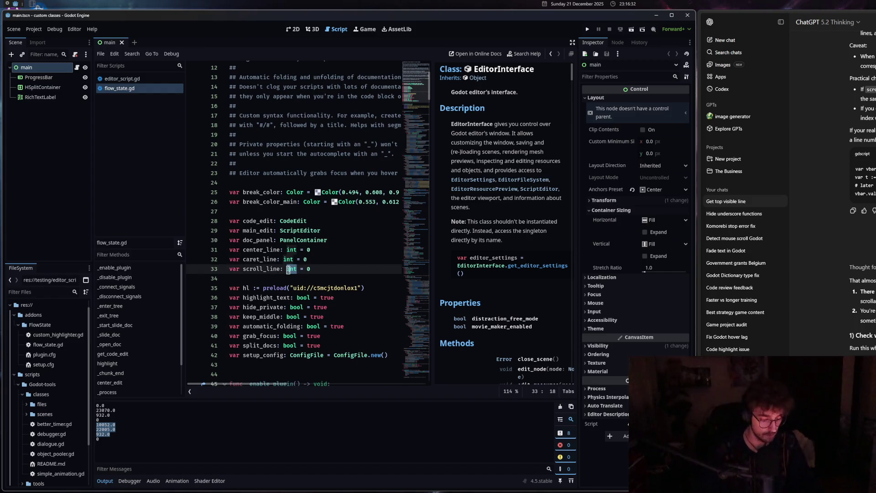
type("ScrollBar")
type("floa")
key("ctrl+s")
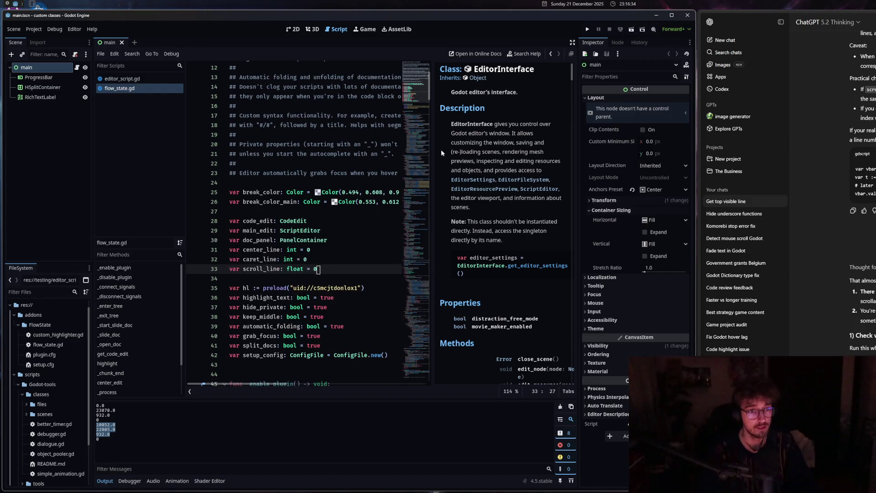
- Return to the slide-doc functions near line 156 and fine-tune the docs panel width
mouse_move(429, 96)
left_mouse_down()
mouse_move(412, 314)
mouse_move(423, 206)
mouse_move(437, 240)
mouse_move(431, 285)
mouse_move(439, 239)
left_mouse_up()
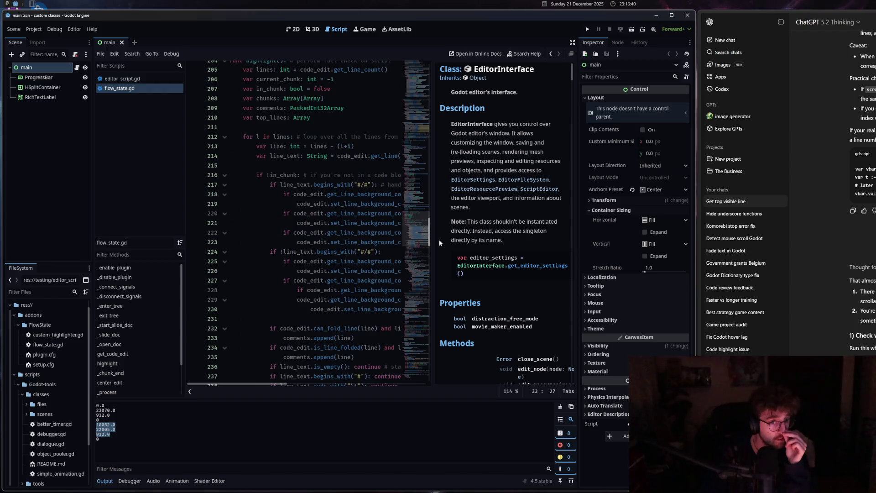
left_click(414, 197)
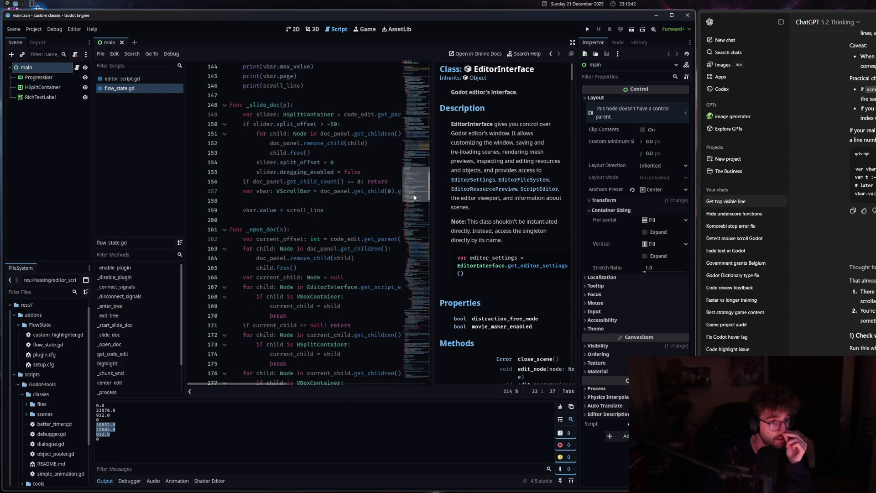
left_click(335, 182)
scroll(335, 206, "up", 3)
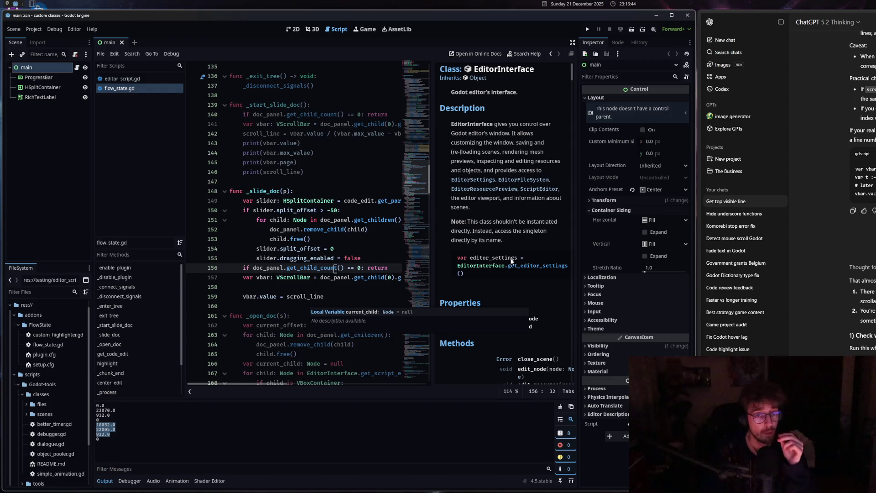
left_click_drag(570, 75, 577, 255)
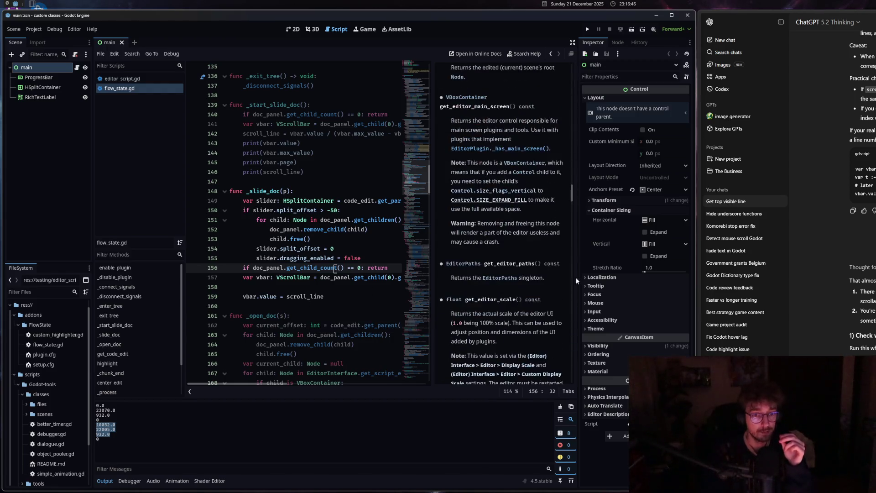
left_click_drag(432, 283, 427, 284)
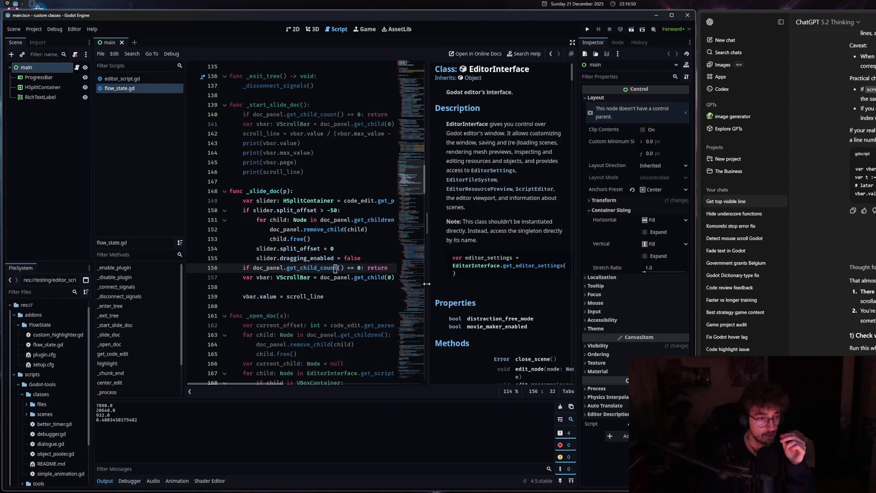
left_click_drag(427, 284, 428, 284)
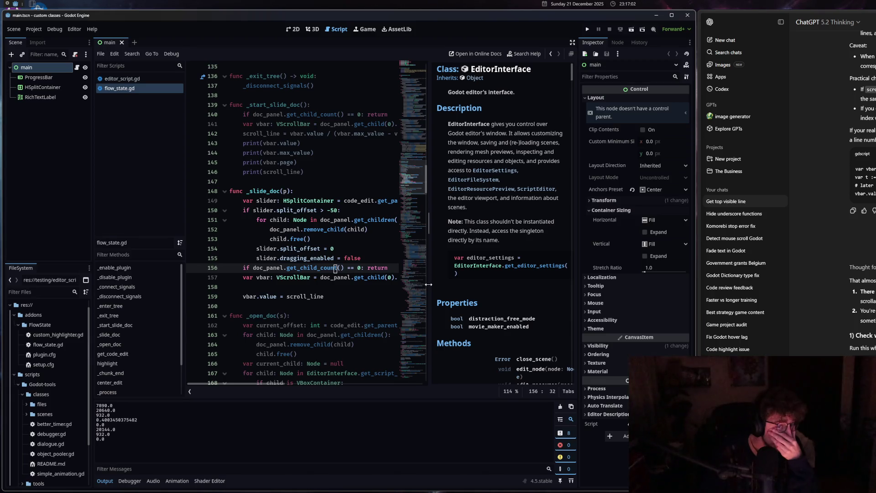
scroll(862, 183, "down", 2)
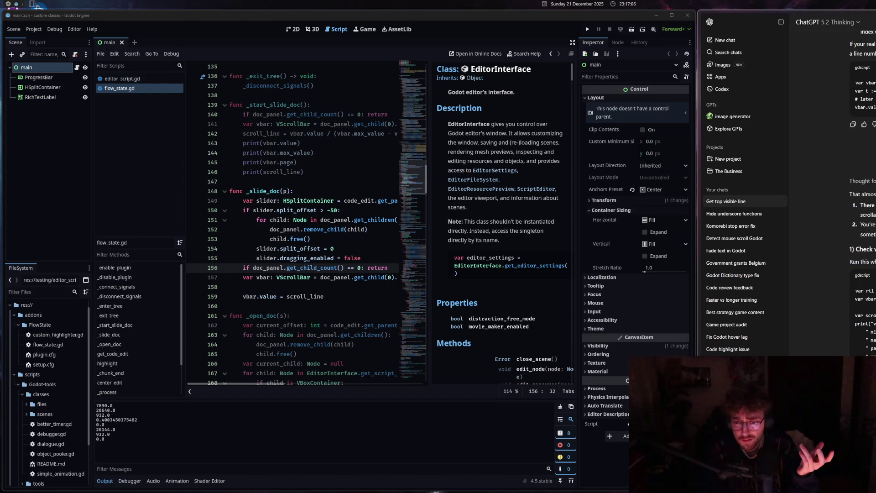
scroll(842, 251, "down", 1)
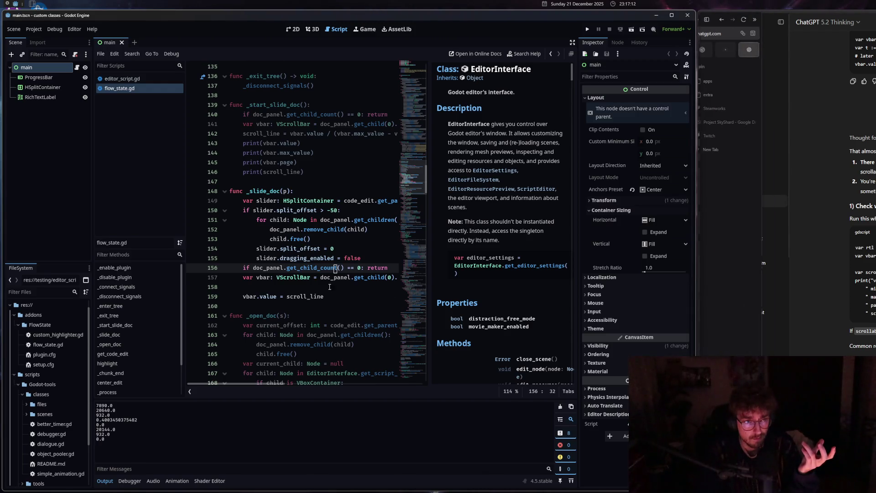
- Read the Range.page docs for vbar.page, review ChatGPT's answer, and send the follow-up question
left_click(286, 162)
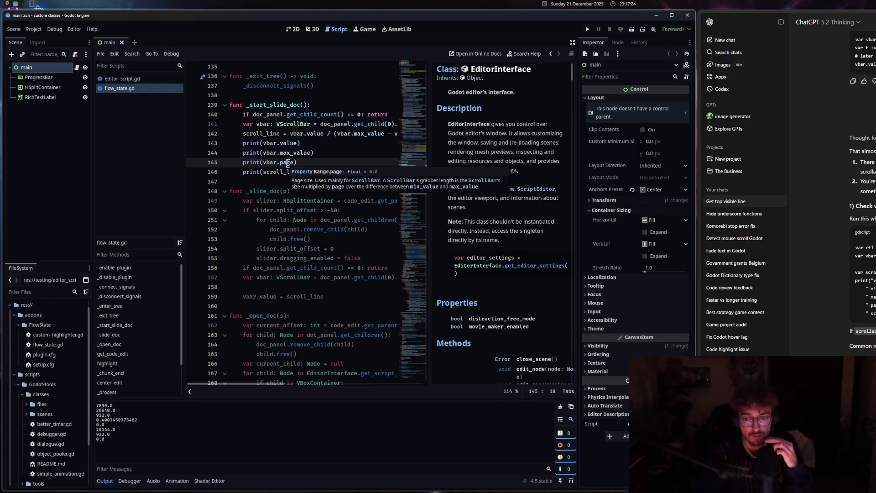
scroll(835, 228, "down", 3)
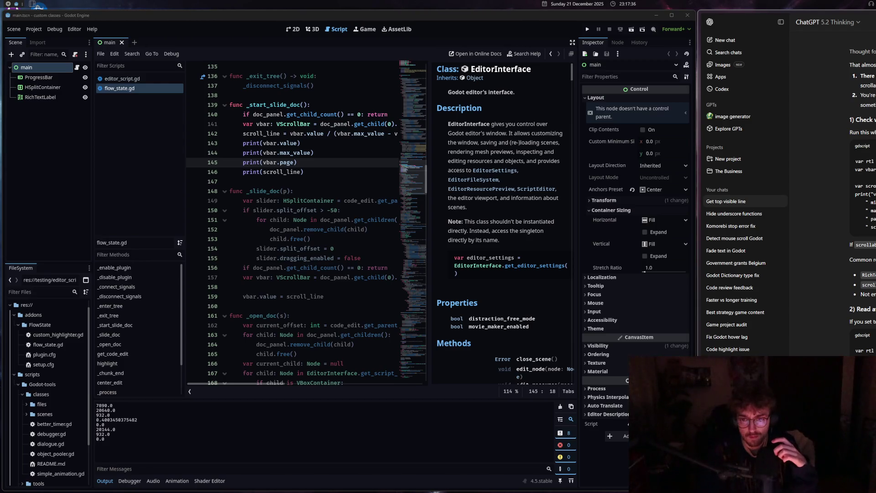
scroll(830, 206, "down", 3)
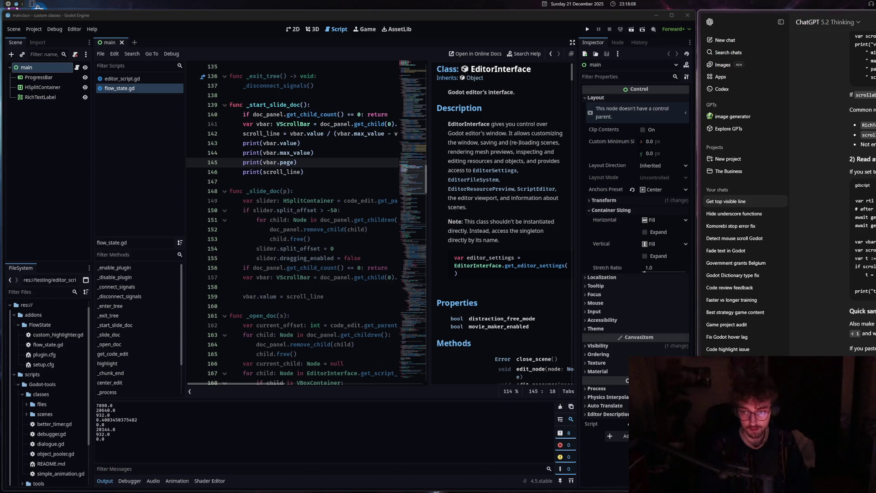
key("Return")
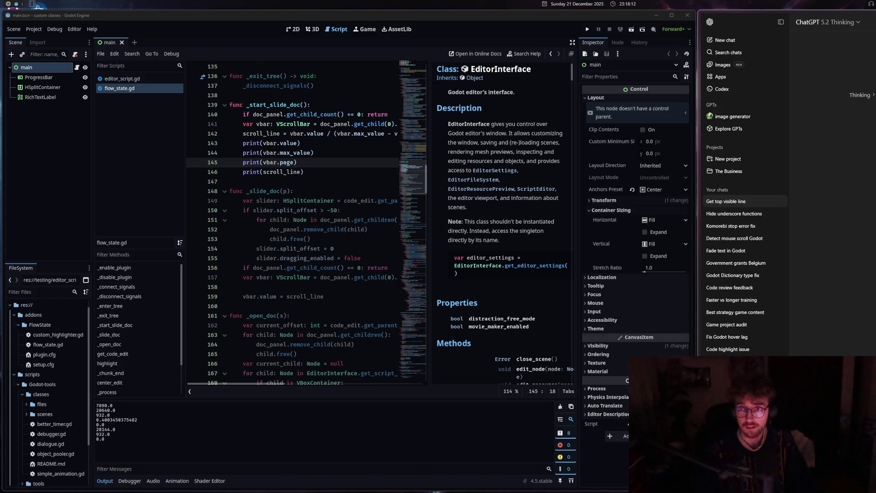
left_click(324, 268)
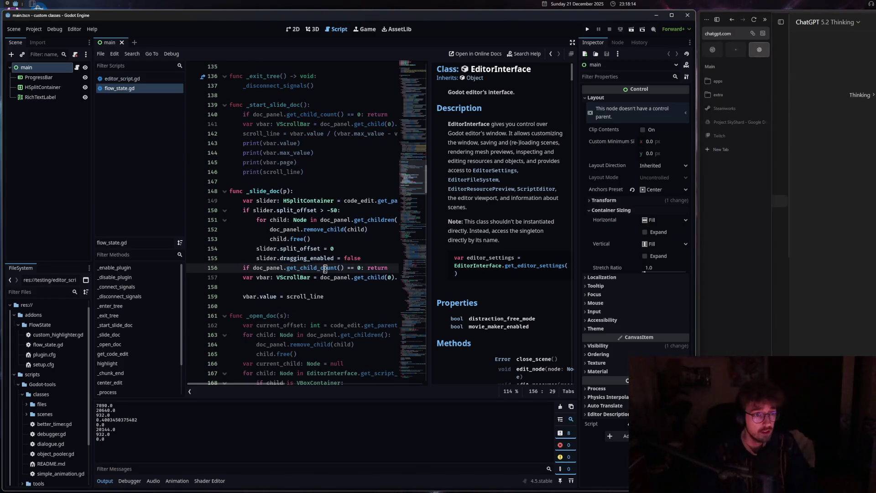
left_click(301, 143)
left_click_drag(428, 214, 566, 215)
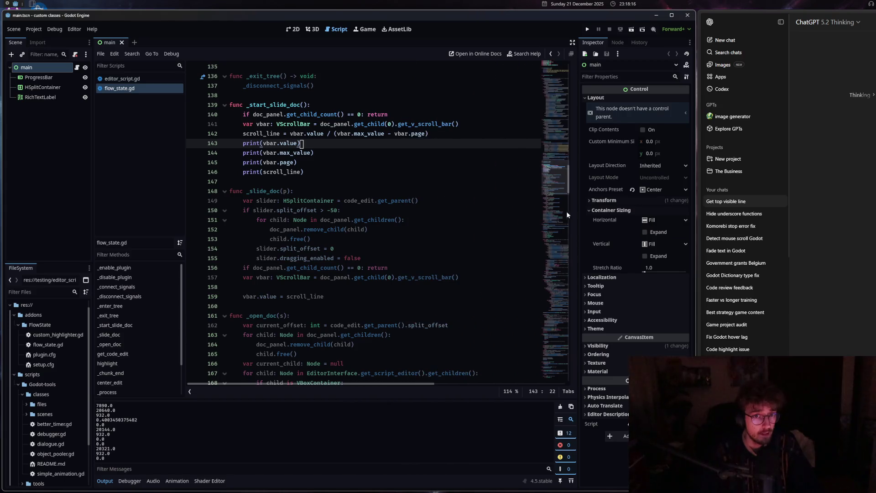
scroll(348, 280, "up", 1)
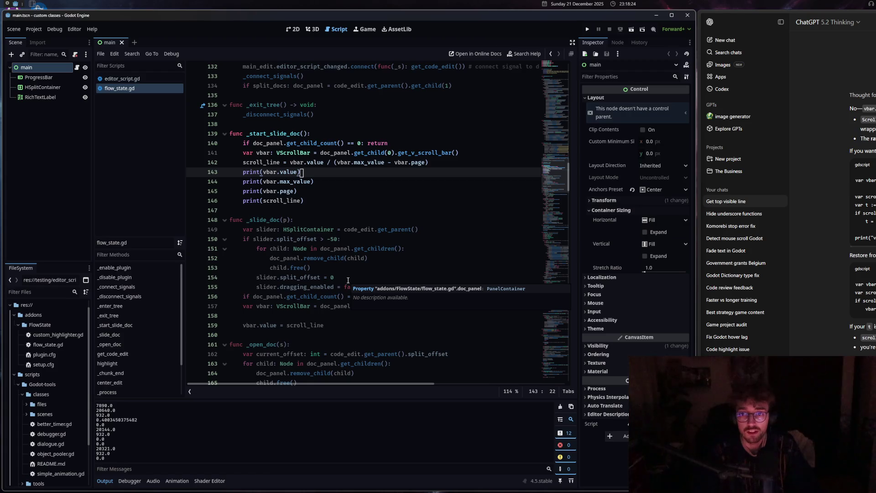
left_click(415, 162)
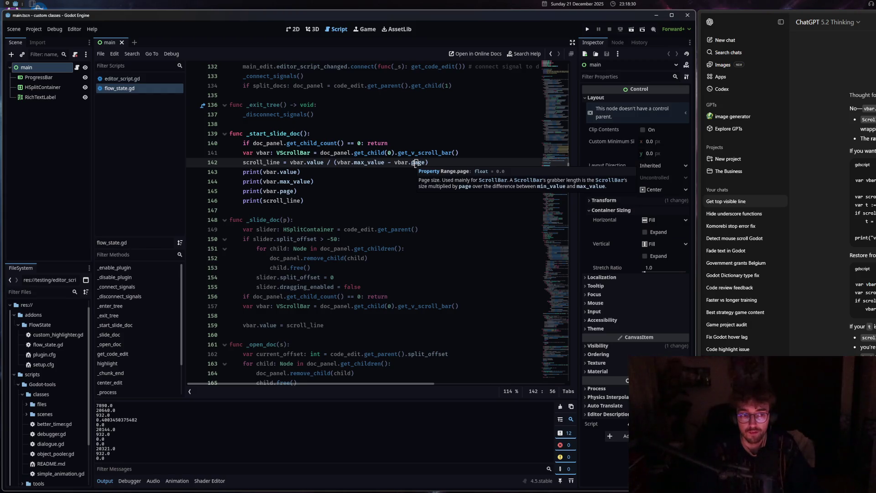
left_click_drag(305, 201, 243, 172)
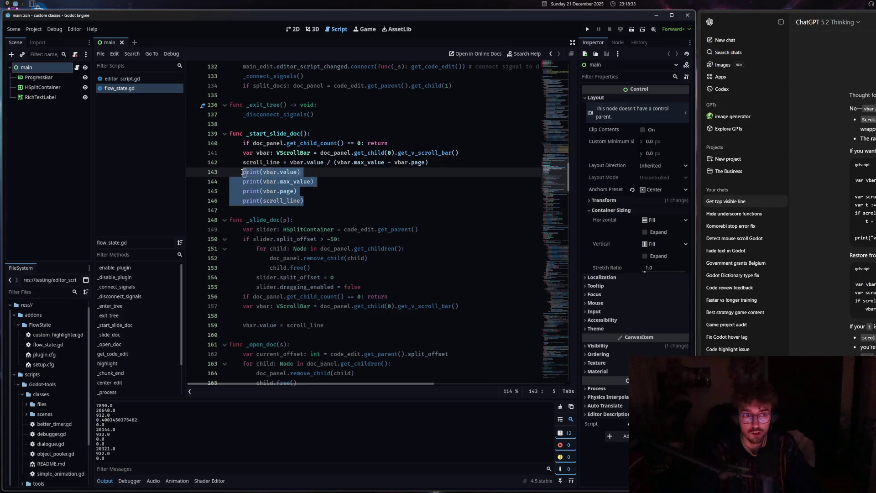
left_click(302, 324)
left_click(261, 325)
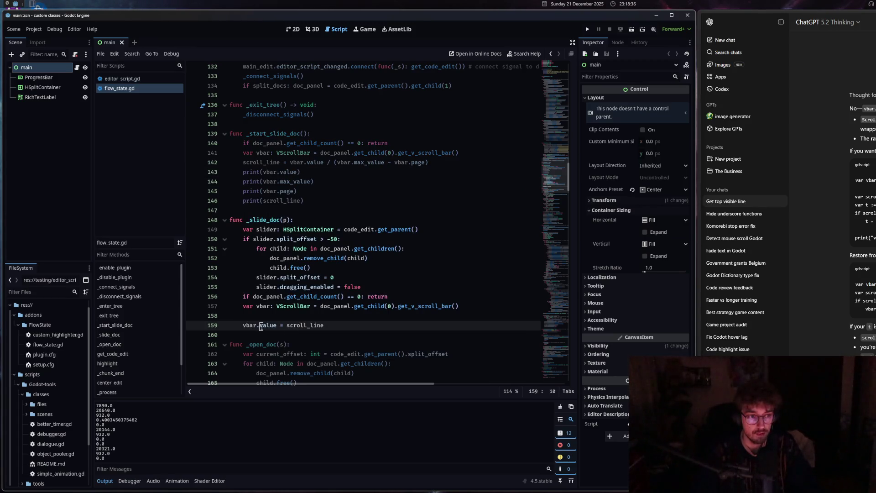
left_click(280, 325)
type("+")
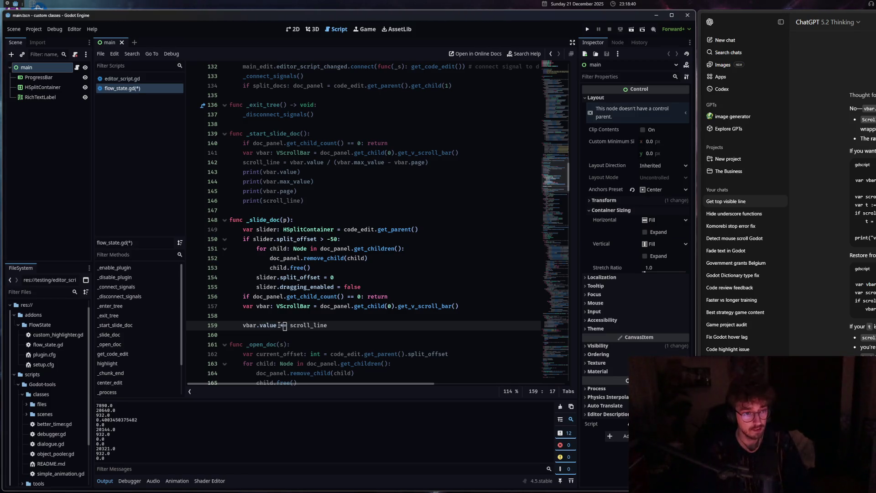
key("ctrl+s")
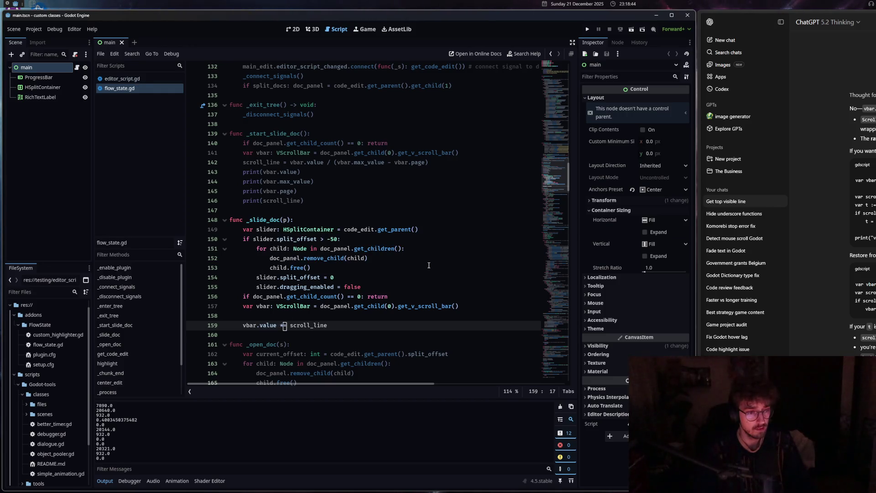
key("BackSpace")
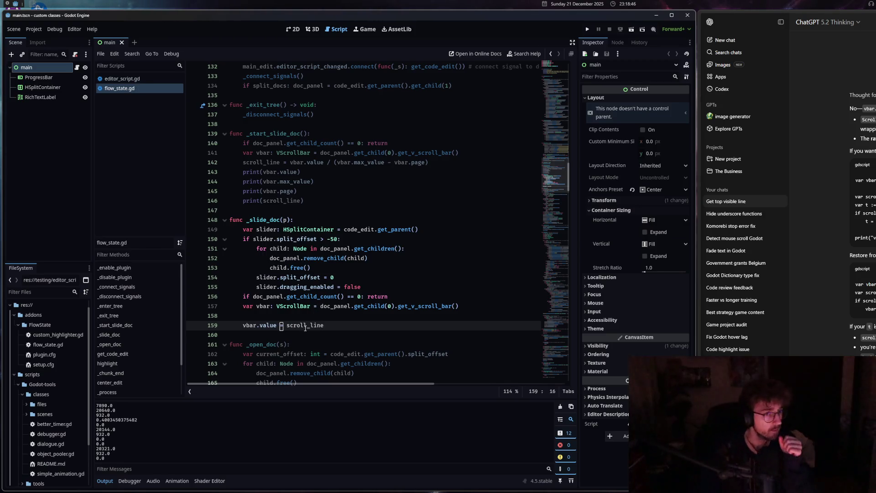
mouse_move(305, 325)
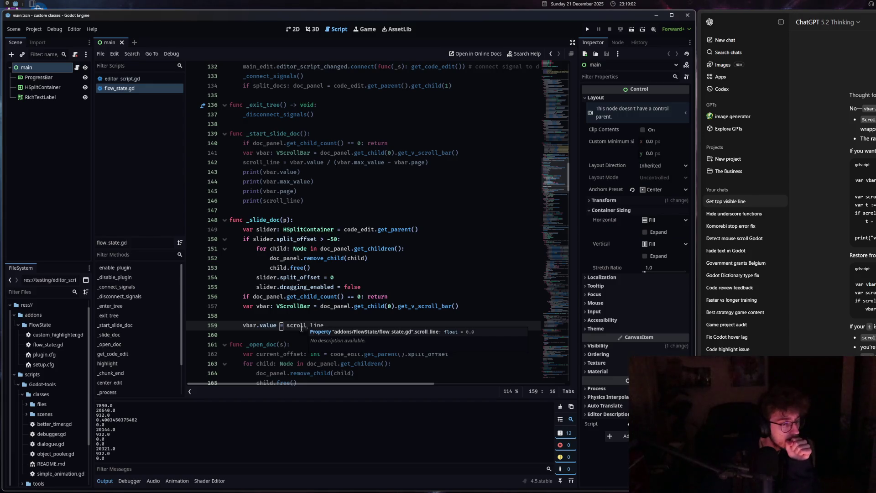
- Cut the division by (vbar.max_value - vbar.page) out of line 142
left_click(365, 161)
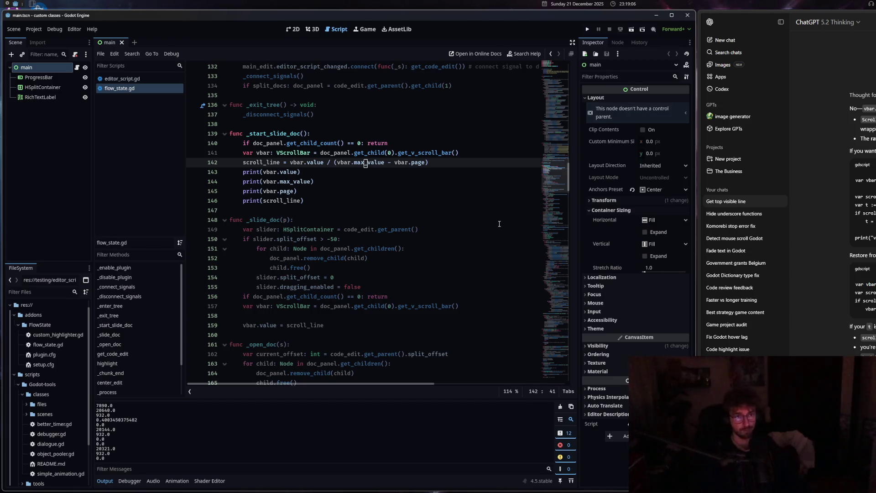
left_click_drag(437, 160, 290, 162)
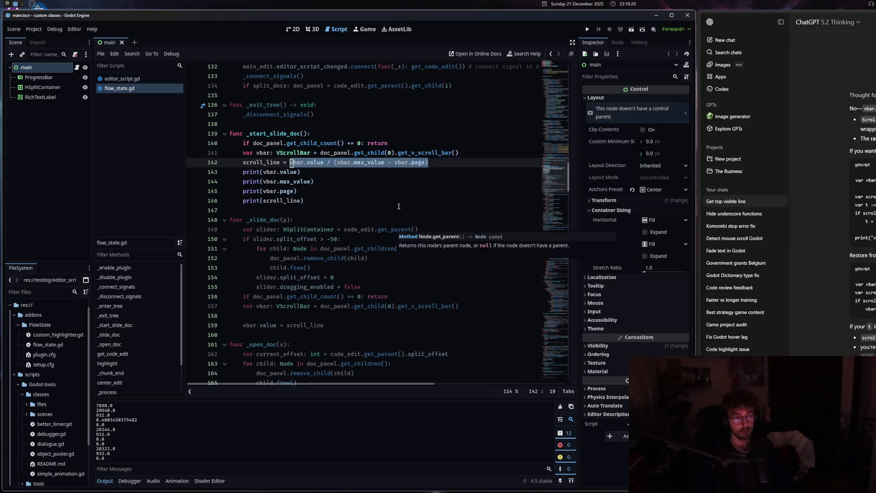
left_click(291, 163)
left_click_drag(292, 163, 324, 163)
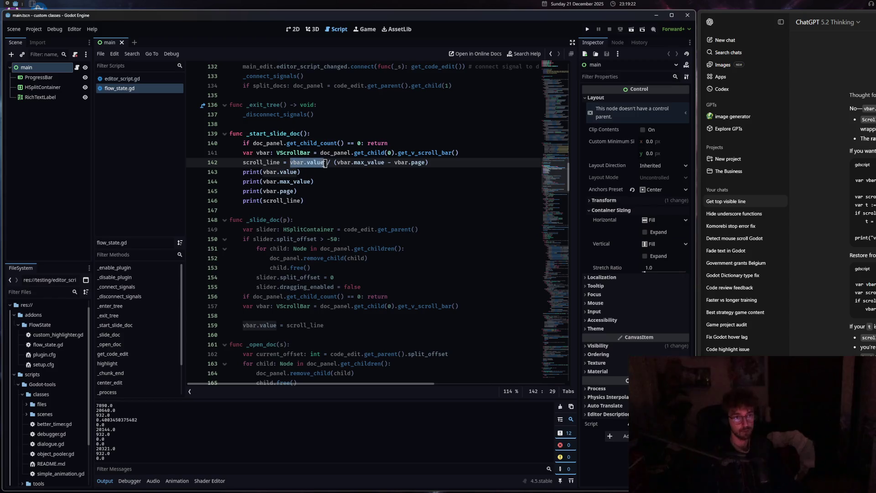
left_click_drag(441, 162, 332, 163)
key("BackSpace")
key("BackSpace")
key("BackSpace")
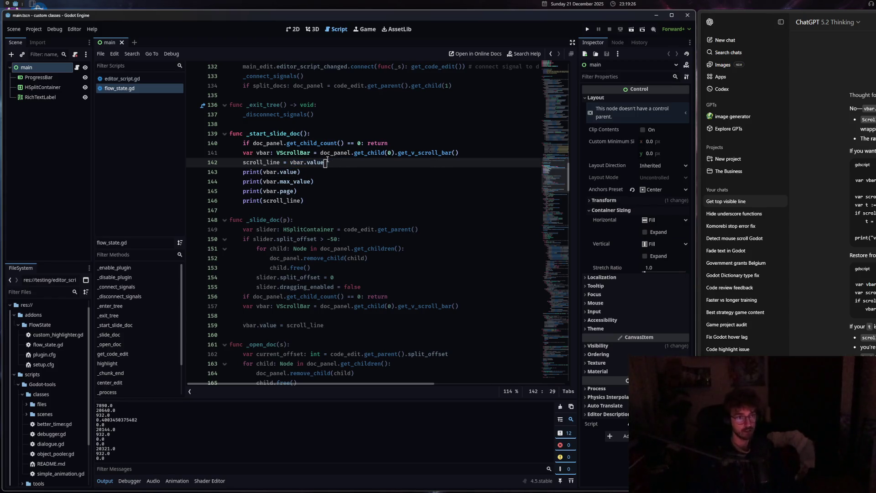
- Delete the four debug print lines and paste the division after scroll_line on line 155
scroll(319, 208, "down", 1)
left_click_drag(310, 172, 230, 143)
key("BackSpace")
key("BackSpace")
scroll(258, 269, "down", 3)
scroll(258, 269, "up", 3)
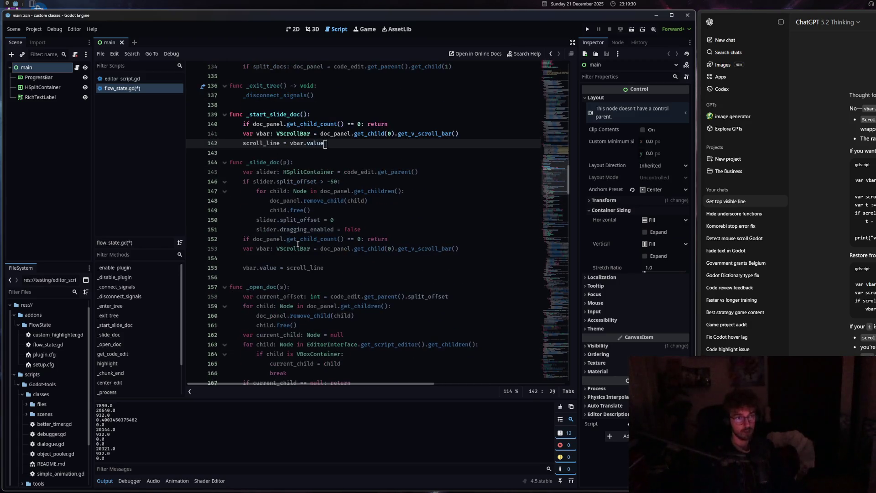
left_click(258, 269)
left_click(337, 270)
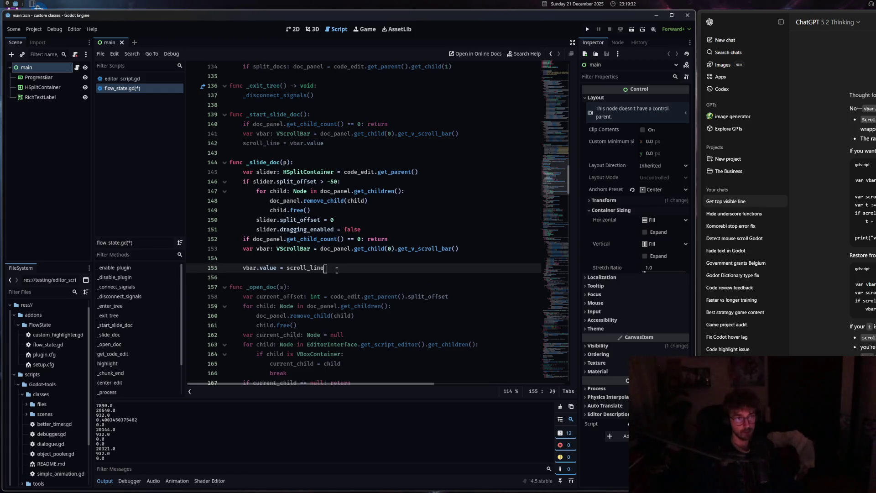
type("/ (vbar.max_value - vbar.page)")
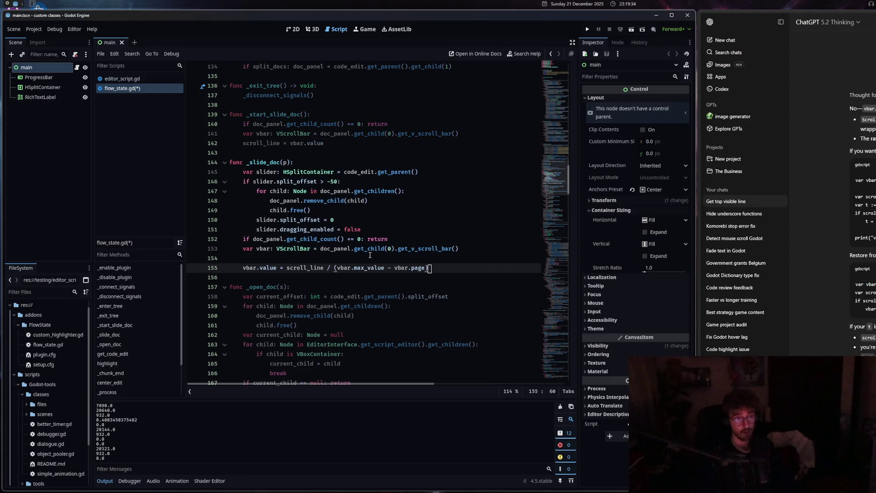
- Change the / to * on line 155 and parenthesise the max_value minus page term
left_click(332, 268)
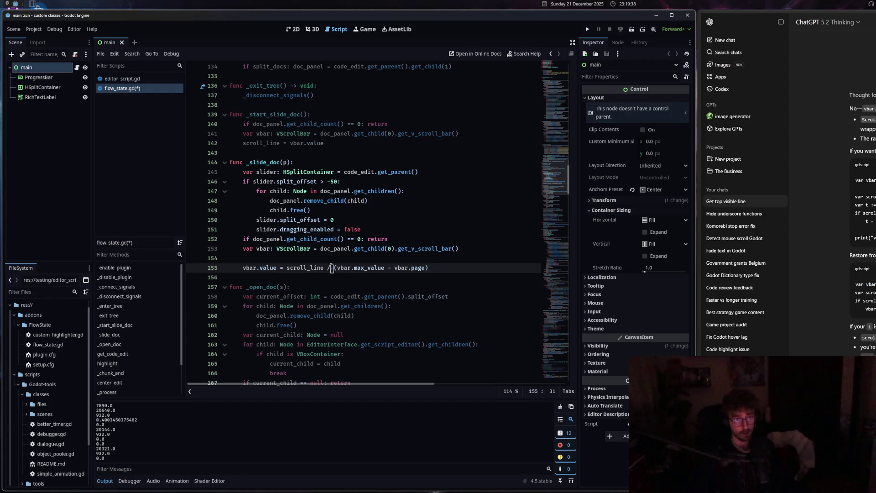
key("BackSpace")
type("*")
left_click(449, 269, "shift")
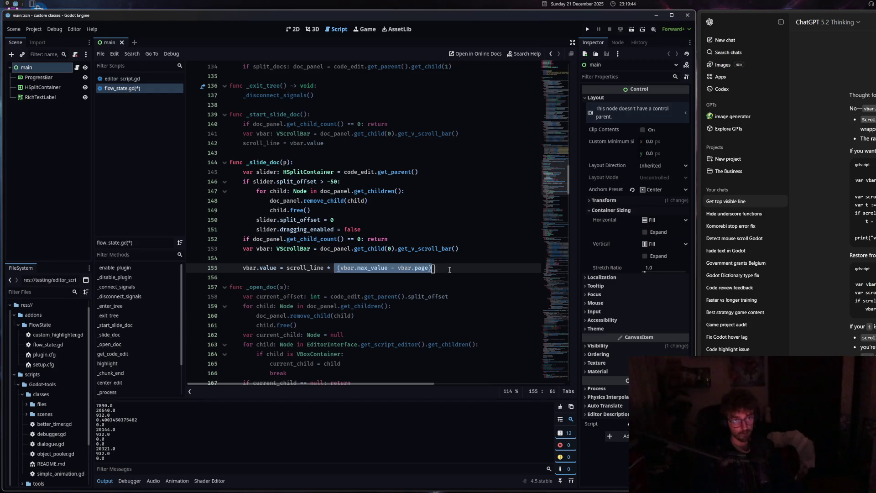
type("'")
key("ctrl+z")
type("(")
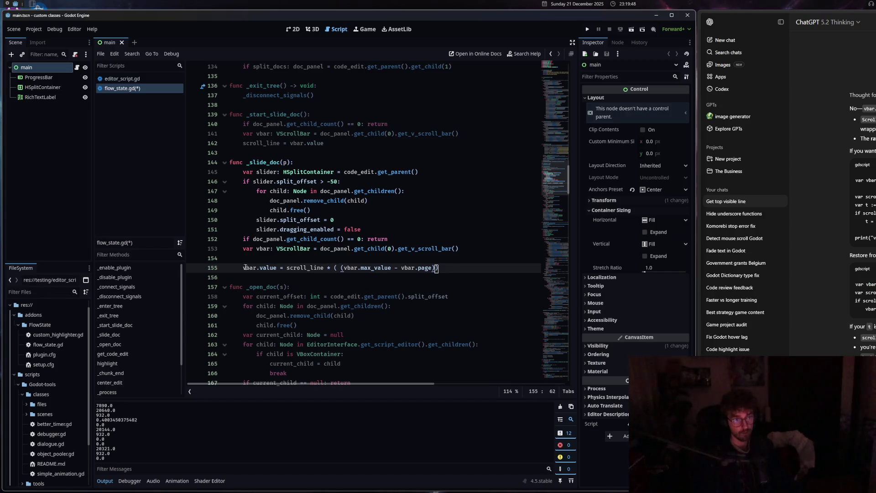
- Check the scroll_line property's type, then go to the ChatGPT conversation
left_click_drag(246, 267, 278, 267)
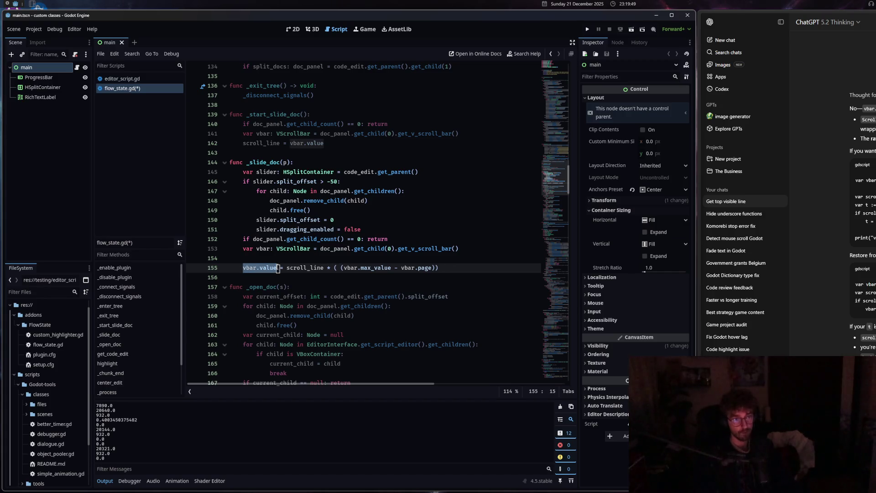
left_click(314, 268)
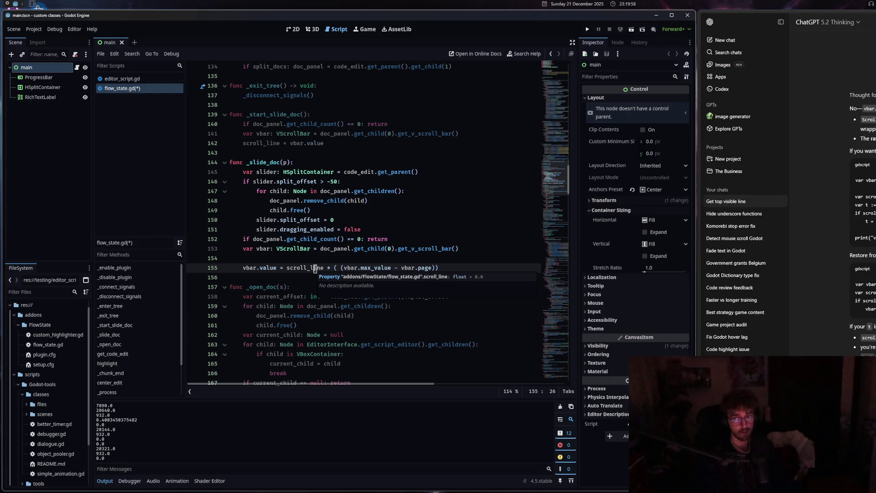
key("alt+Tab")
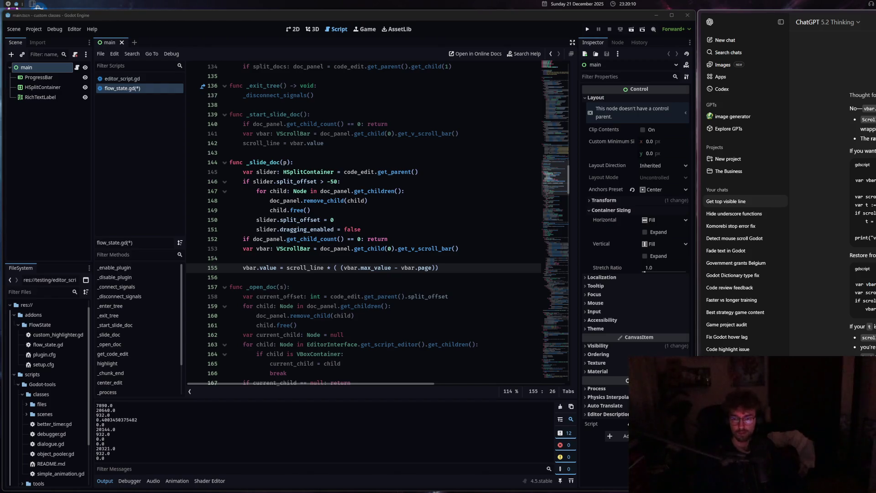
- Review the restore expression near line 155, then consult ChatGPT
scroll(862, 192, "up", 2)
left_click(287, 249)
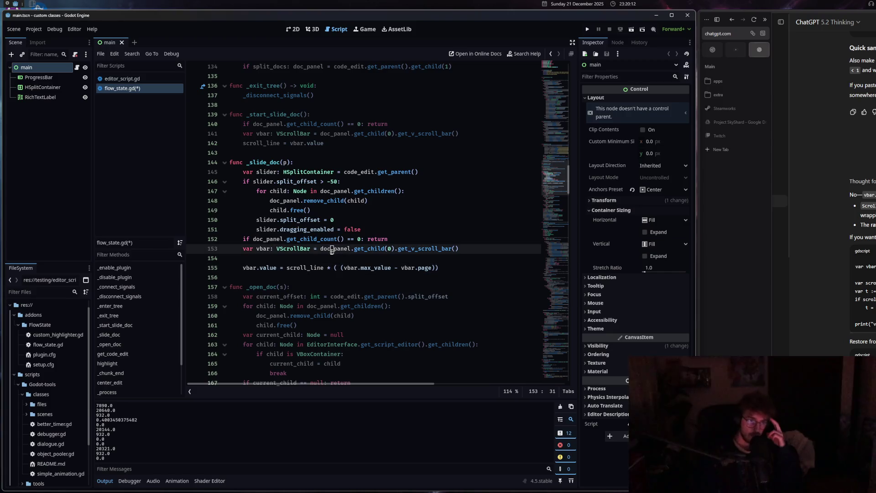
left_click(341, 267)
scroll(342, 269, "up", 3)
scroll(342, 269, "down", 1)
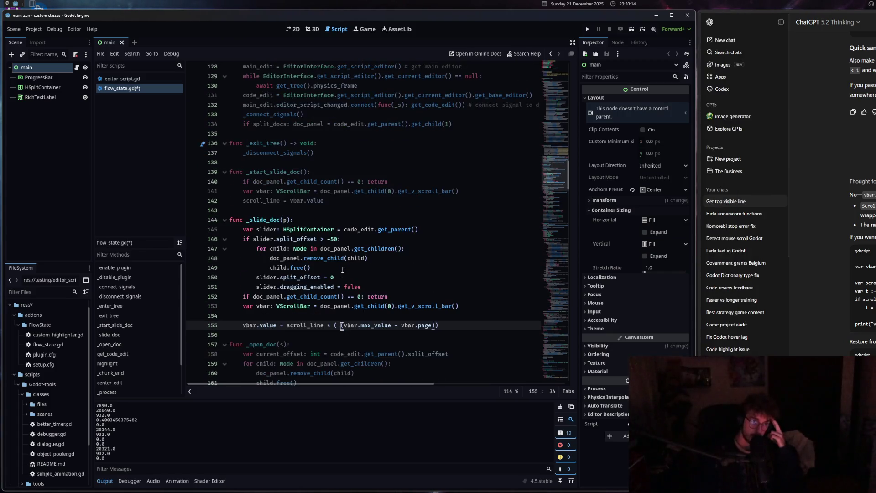
left_click_drag(324, 200, 242, 200)
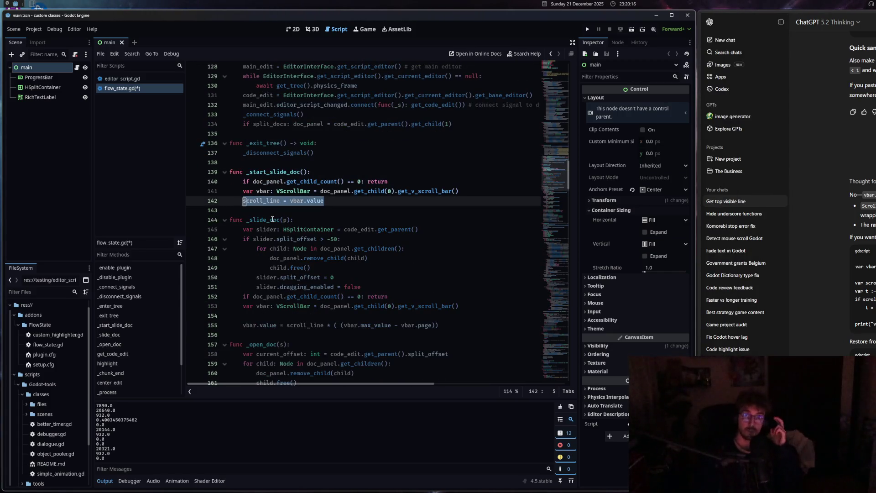
key("alt+Tab")
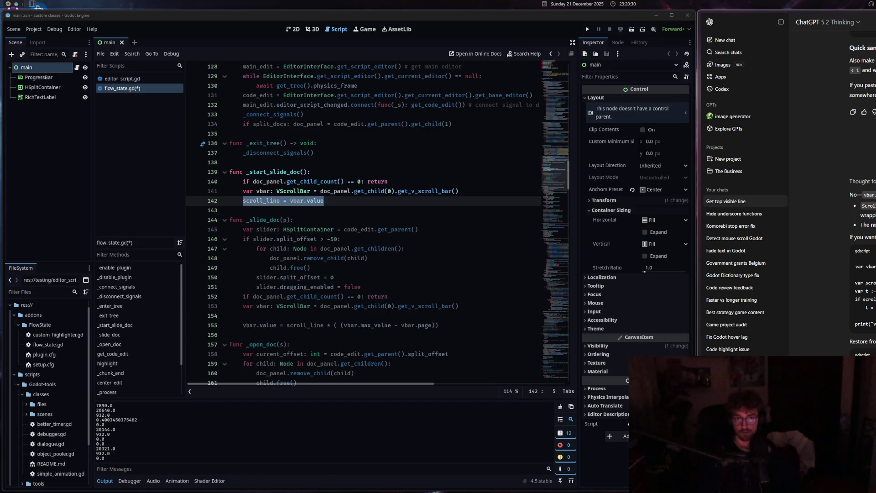
- Change line 142 to (vbar.value - vbar.min_value) using autocomplete
left_click(348, 205)
left_click_drag(342, 204, 291, 201)
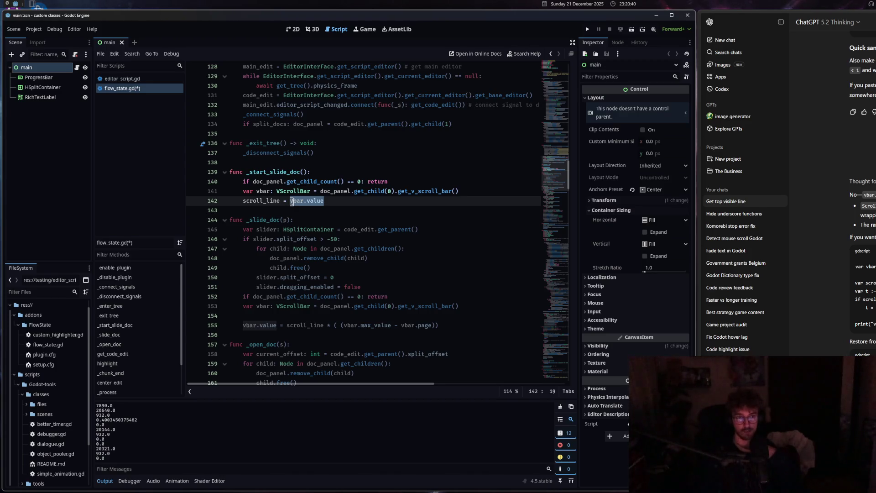
key("End")
type("- ")
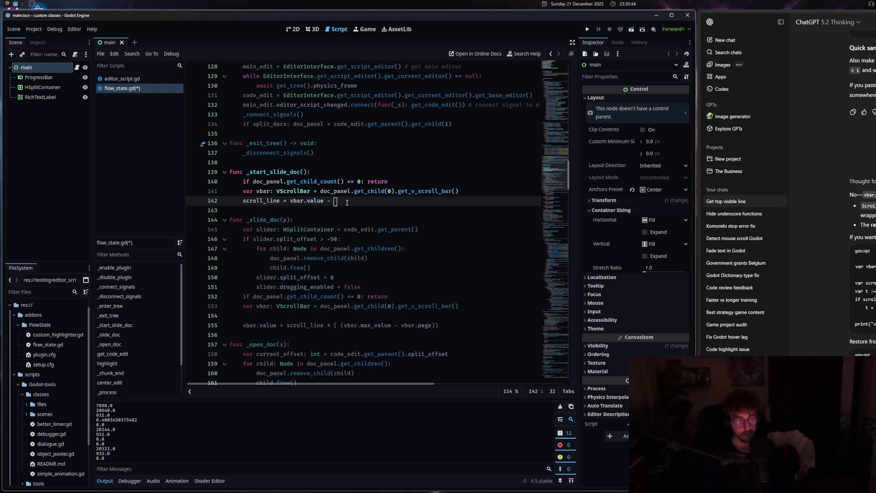
type("vbar.min")
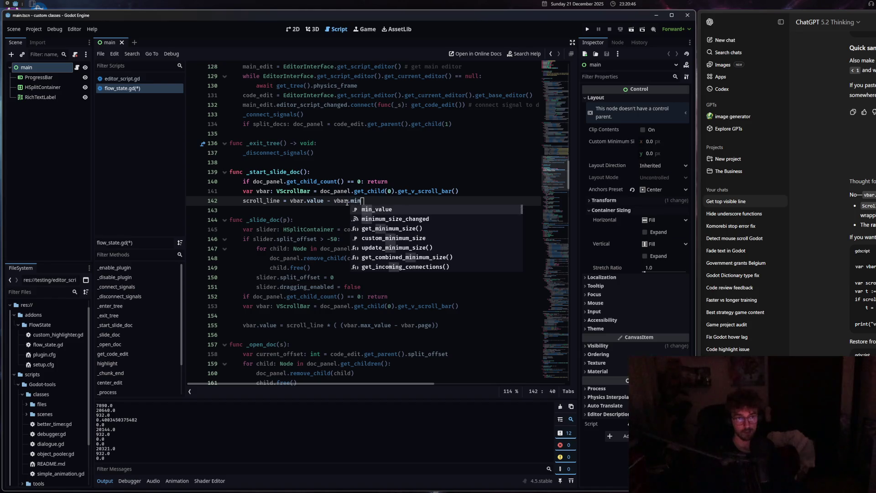
key("Return")
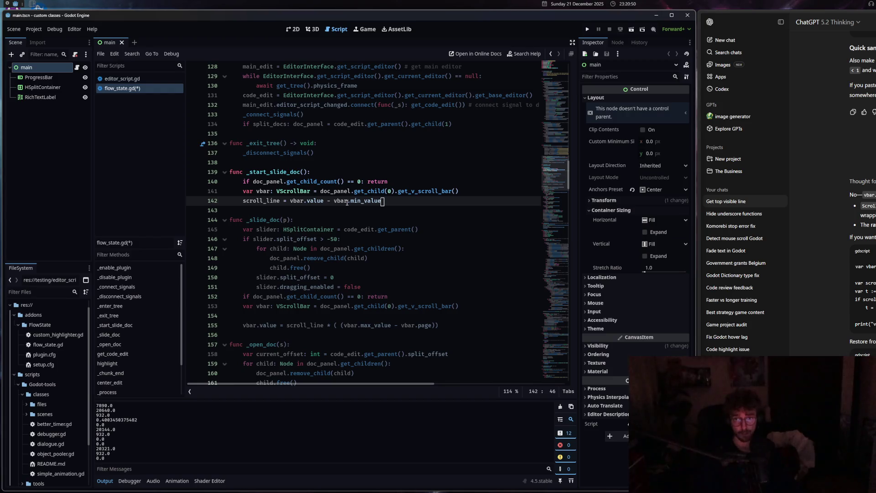
left_click(289, 200, "shift")
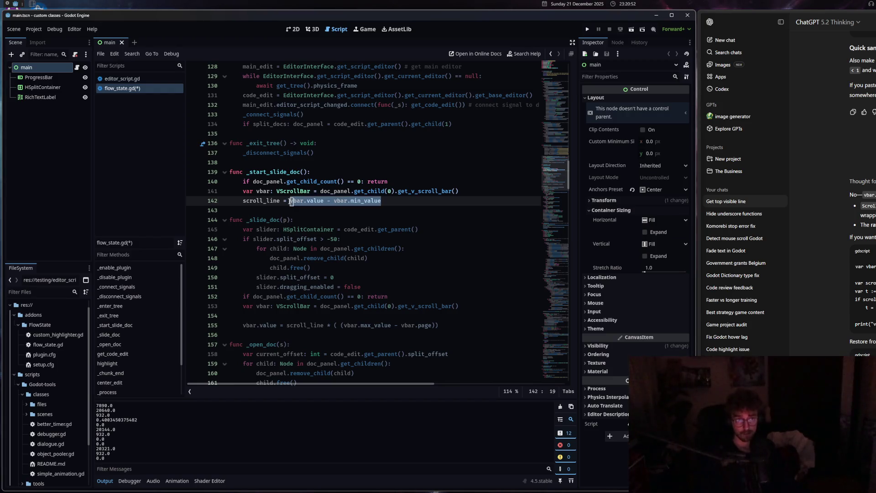
type("(")
key("Right")
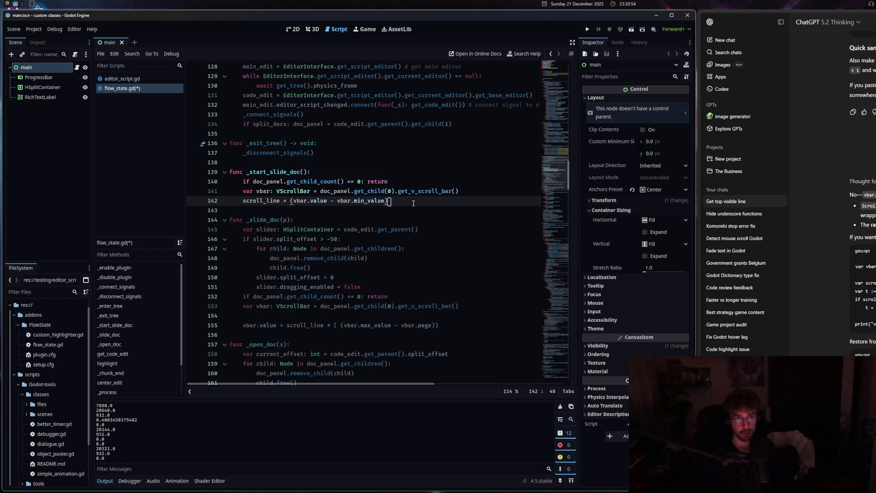
- Append / (vbar.max_value - vbar.page) to line 142 and save flow_state.gd
type("/ ")
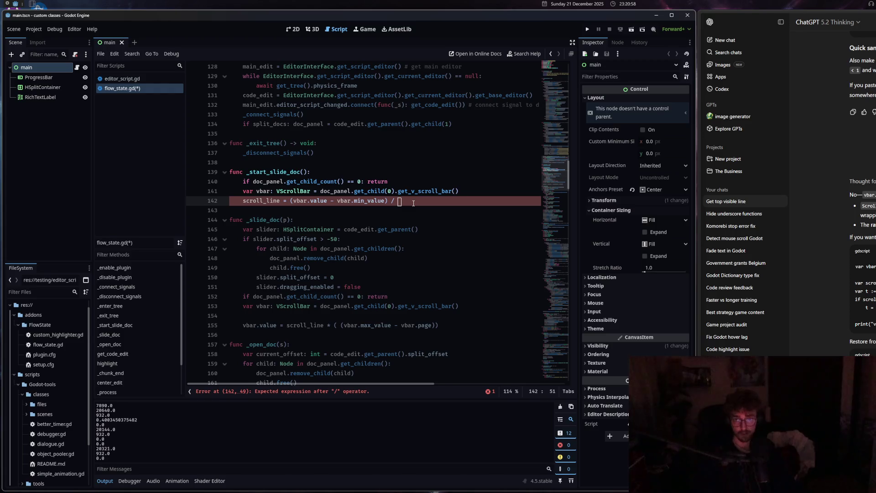
type("vbar.ma")
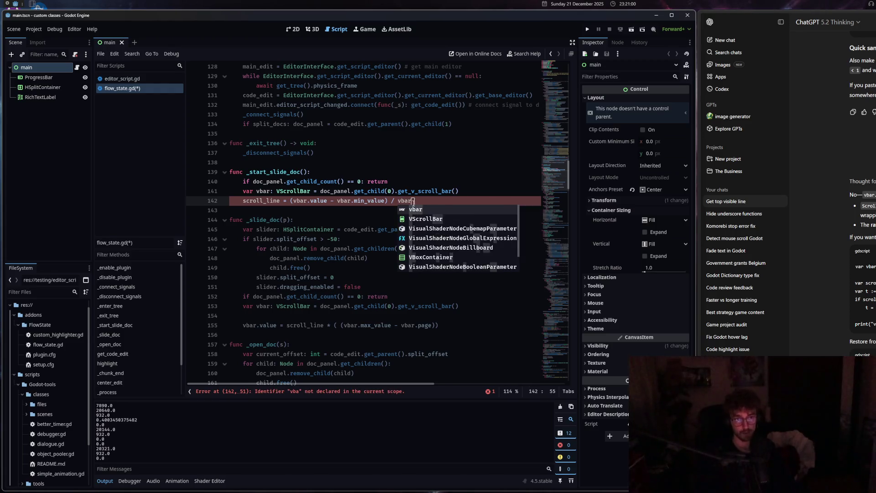
key("Return")
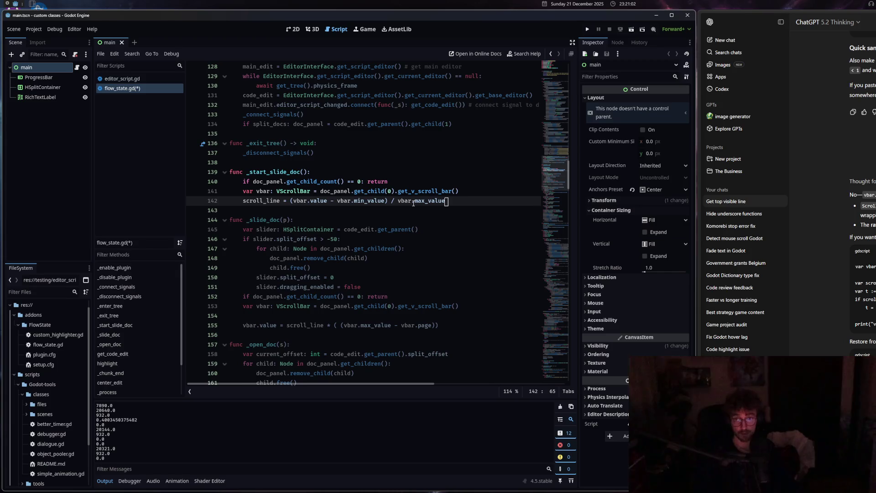
type(" -")
type(" vr")
key("BackSpace")
type("bar.page")
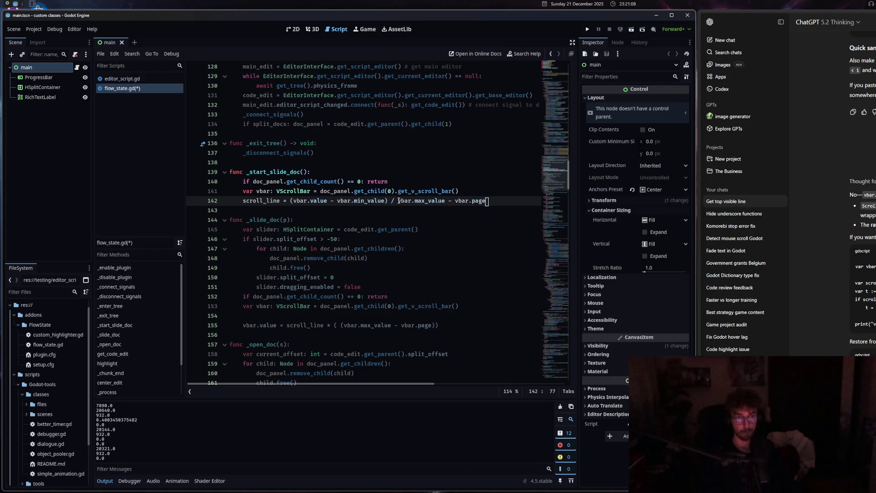
left_click(398, 200, "shift")
type("(")
left_click(341, 202)
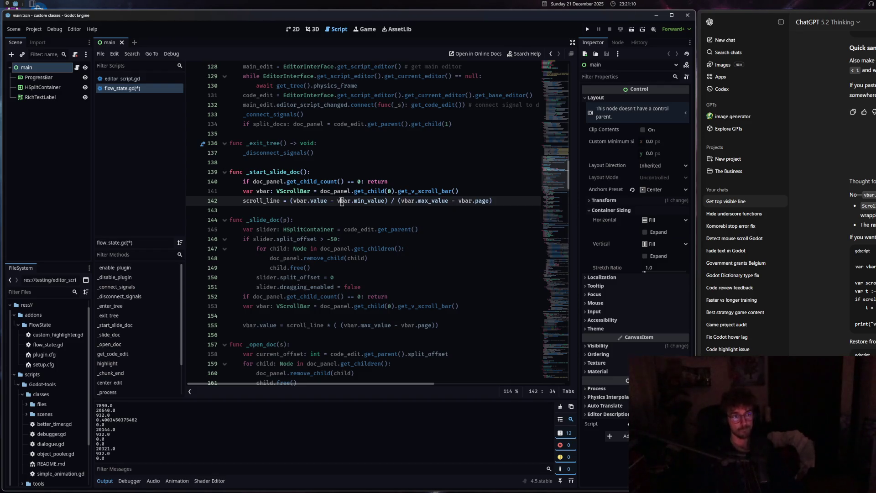
left_click(494, 200)
key("Return")
key("ctrl+s")
- Add print(scroll_line) below the calculation and open the get_child documentation
type("print(")
type("scroll_line")
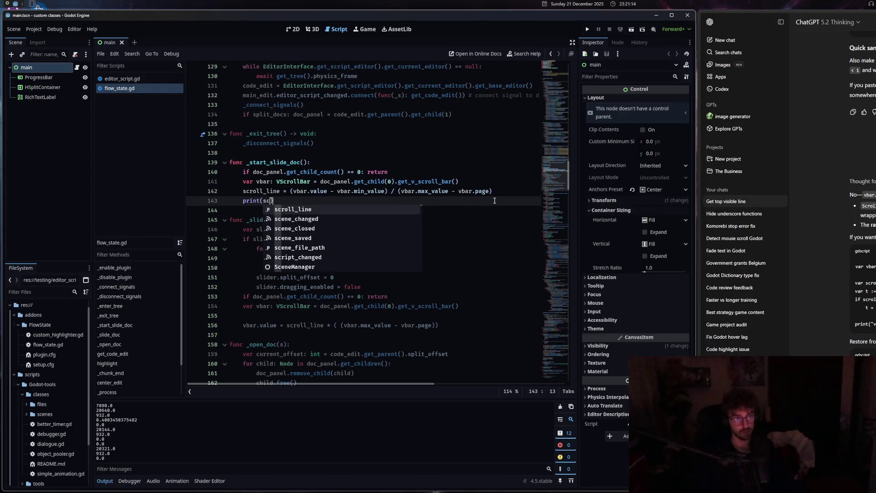
left_click(373, 308, "ctrl")
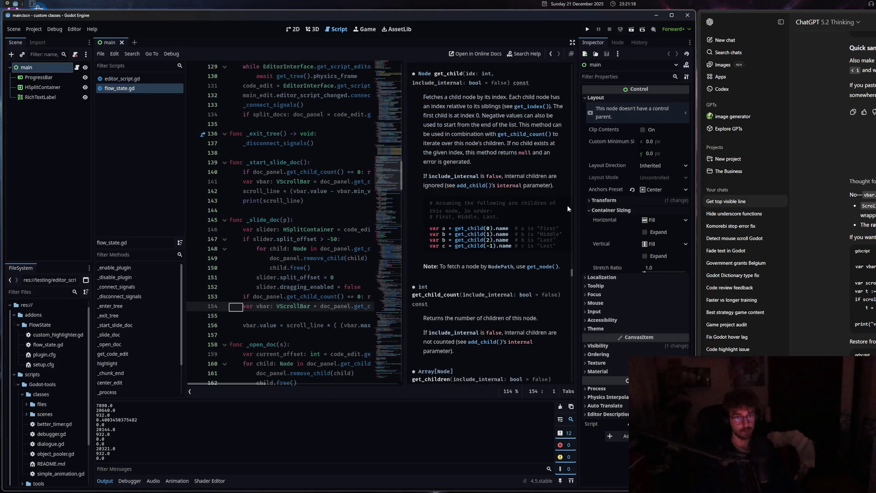
left_click_drag(572, 272, 558, 228)
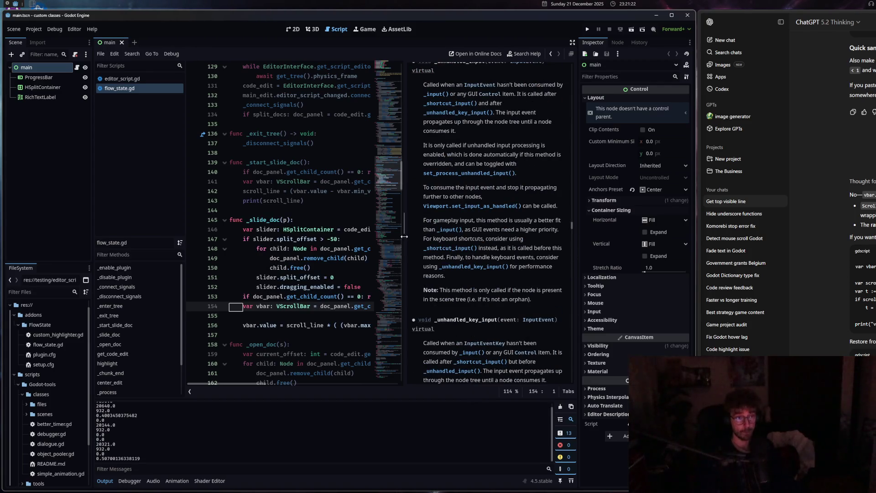
- Resize the code/docs split, finally collapsing the documentation panel completely
left_click_drag(404, 236, 403, 236)
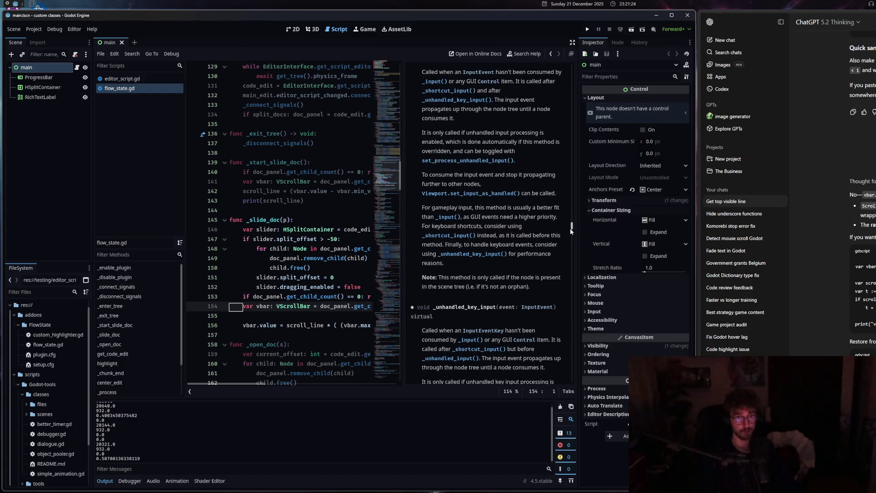
left_click_drag(571, 228, 574, 121)
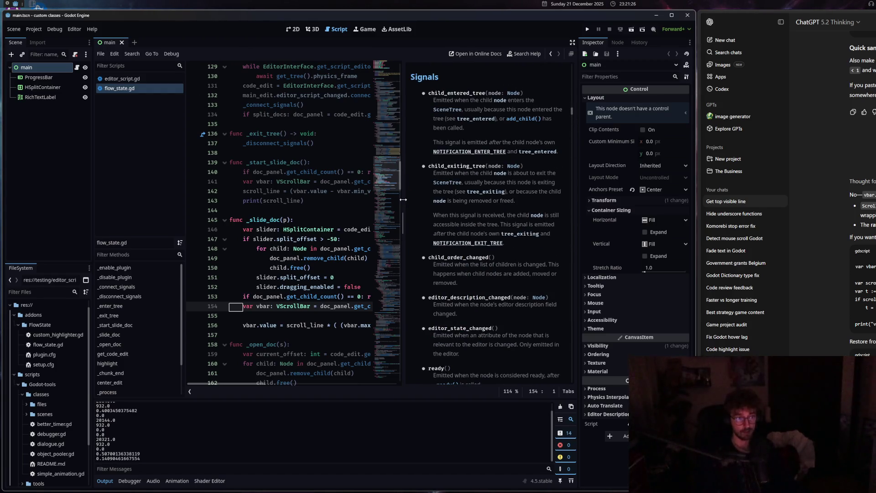
left_click_drag(404, 199, 402, 199)
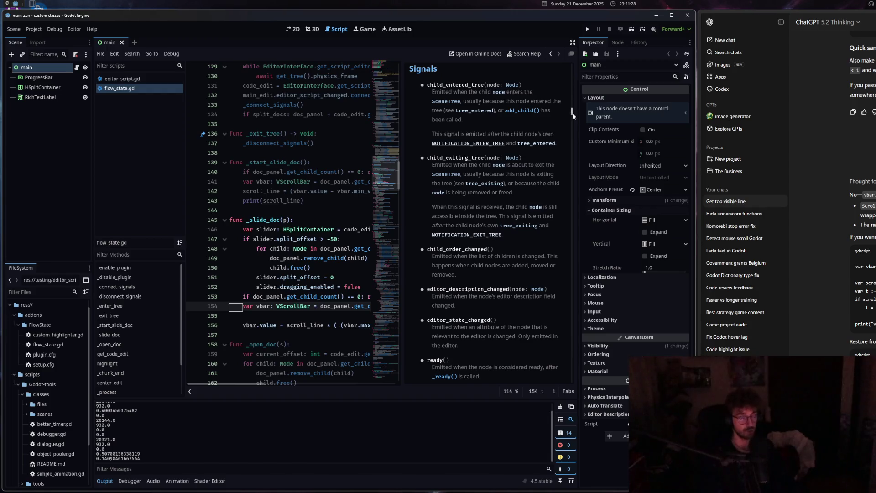
left_click_drag(571, 115, 575, 64)
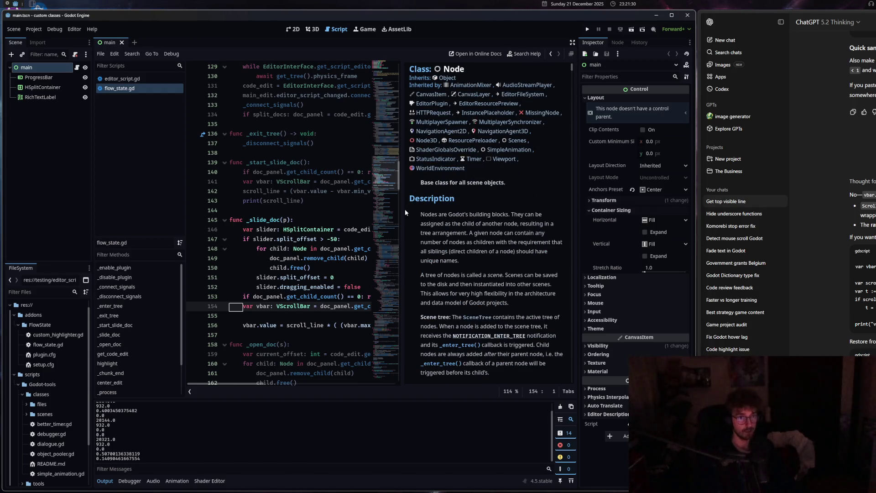
left_click_drag(404, 209, 470, 209)
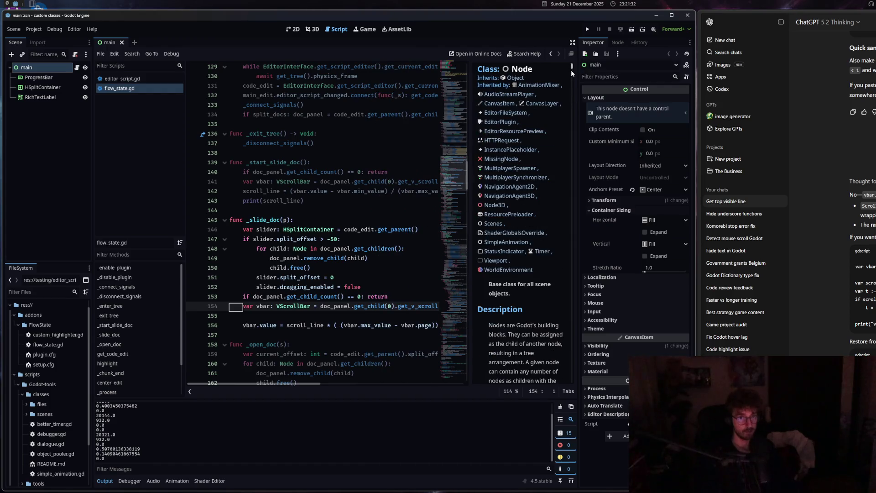
left_click_drag(571, 73, 571, 381)
mouse_move(468, 311)
left_mouse_down()
mouse_move(451, 311)
mouse_move(607, 313)
left_mouse_up()
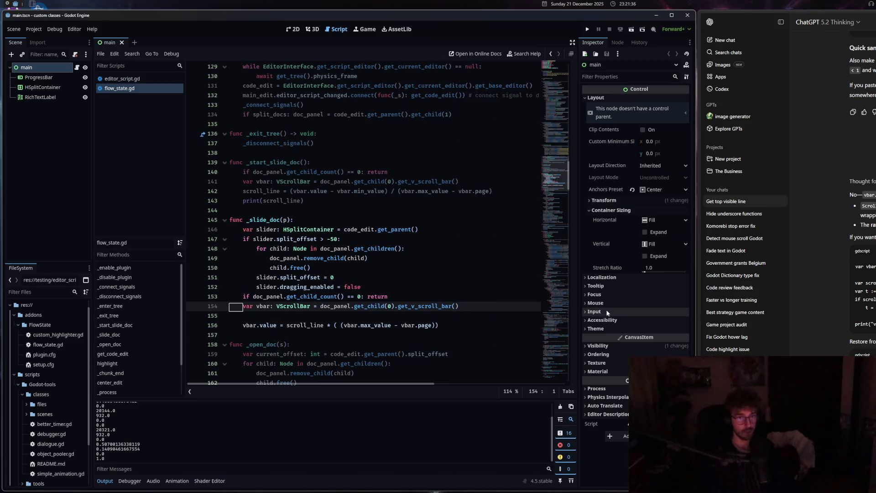
left_click(378, 306)
- Delete the print(scroll_line) line beneath the scroll_line calculation in _start_slide_doc
scroll(406, 310, "down", 4)
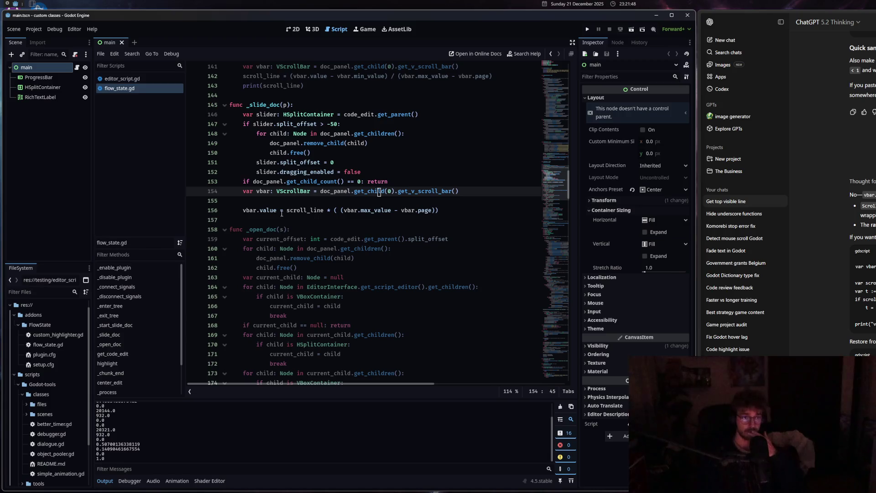
left_click(327, 306)
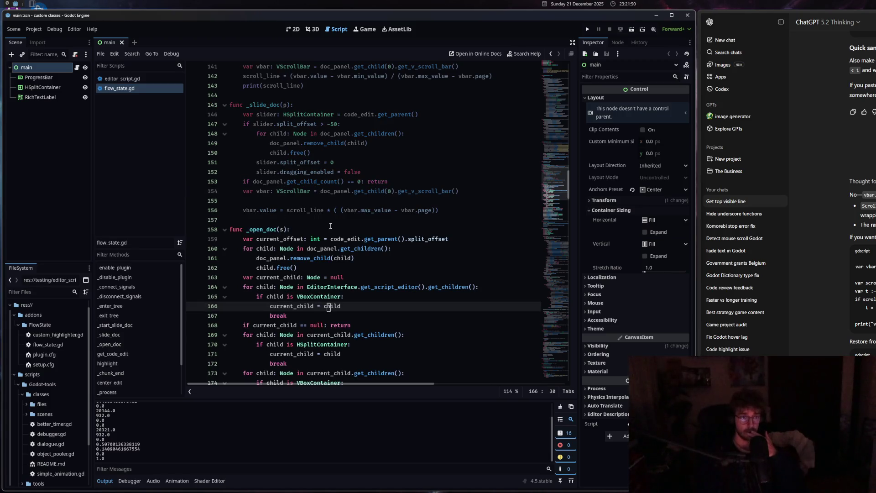
scroll(330, 222, "up", 3)
left_click_drag(305, 172, 228, 172)
key("BackSpace")
key("BackSpace")
left_click(277, 294)
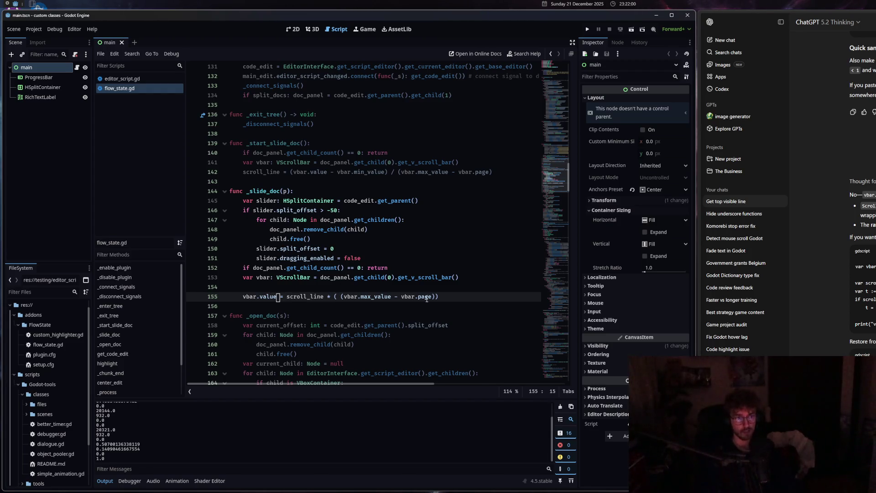
- Remove the blank line and retype the vbar.value assignment as vbar.max_value + scroll_line
left_click(249, 287)
key("BackSpace")
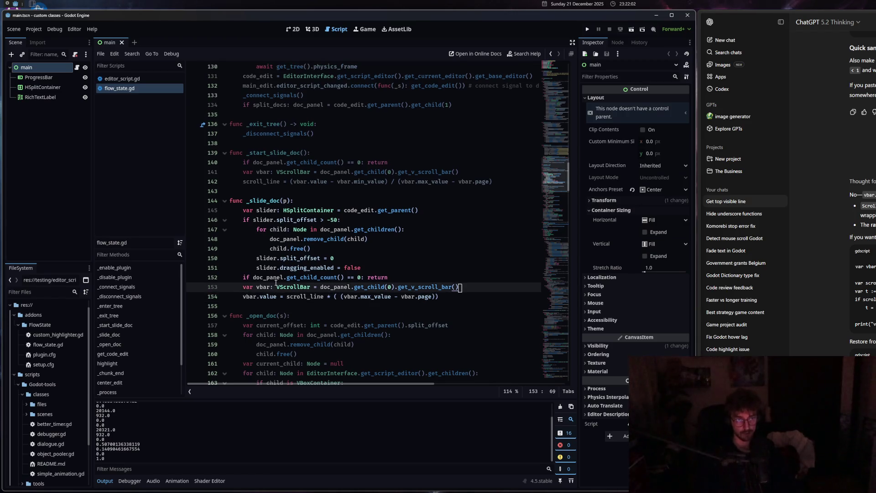
mouse_move(287, 295)
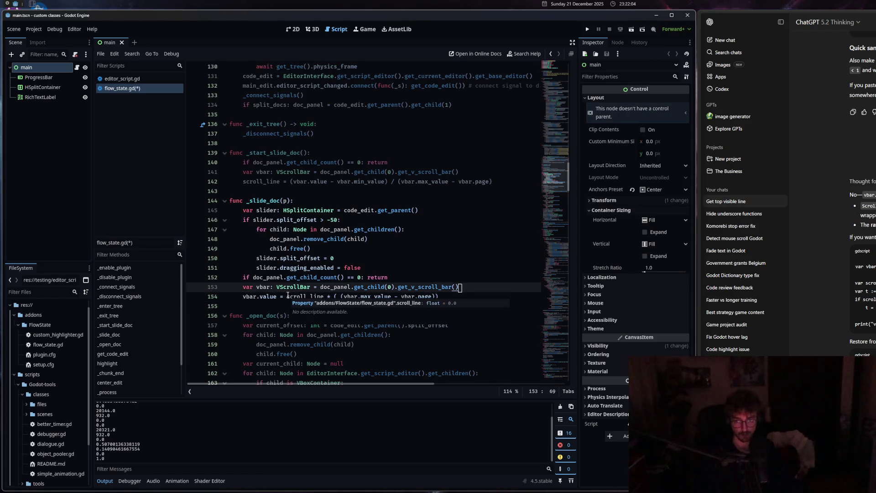
left_click_drag(288, 296, 463, 299)
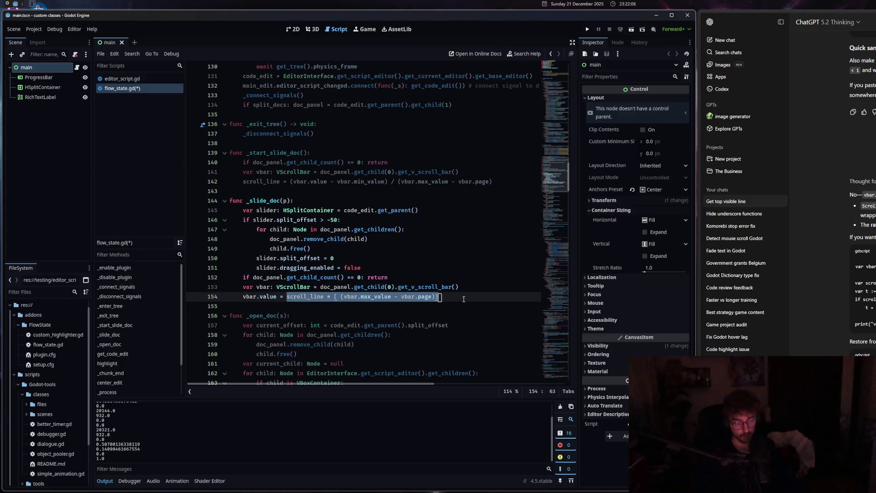
type("vbar?l")
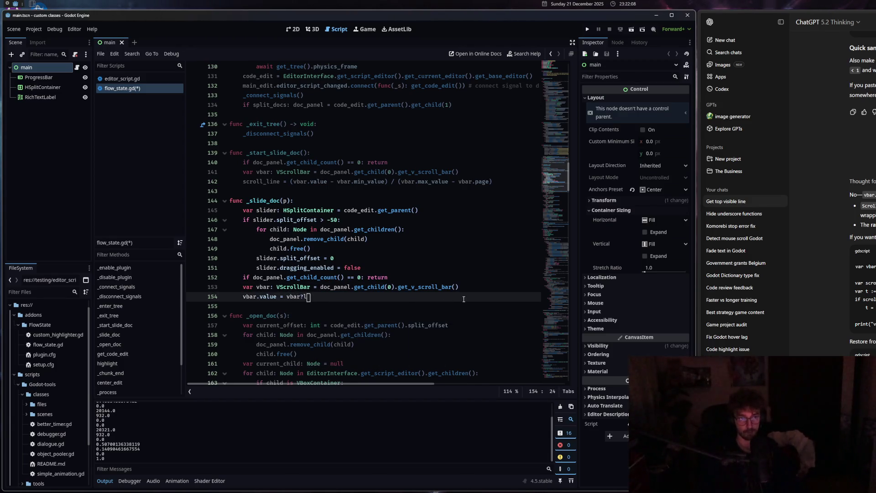
key("BackSpace")
key("BackSpace")
type(".max")
key("Return")
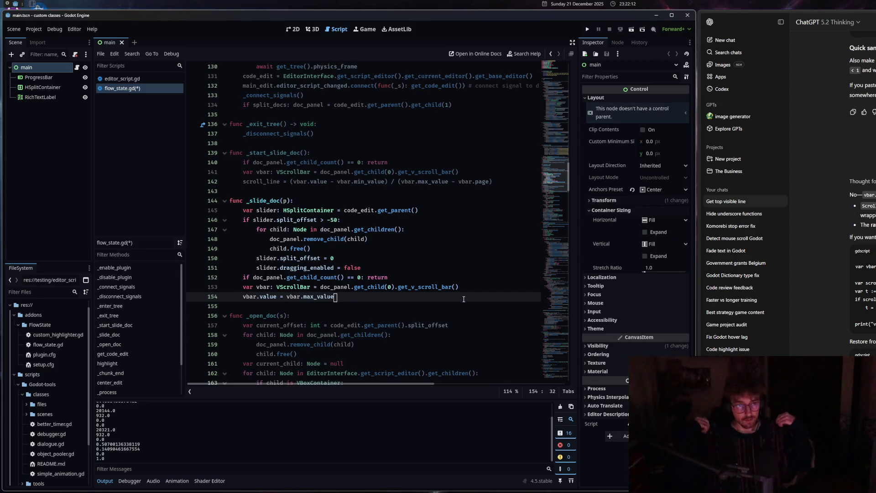
type(" + ")
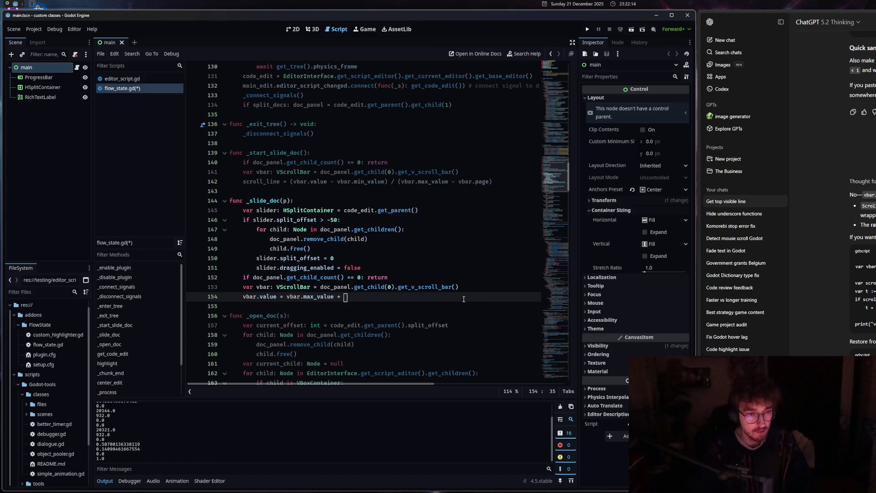
type("scroll")
key("Return")
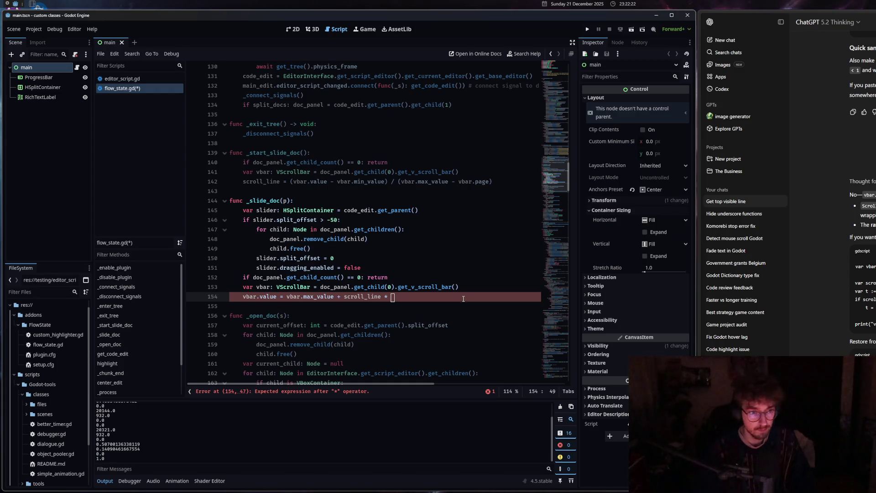
- Add the term (vbar.max_value vbar.page - vbar.min_value via autocomplete
type("(")
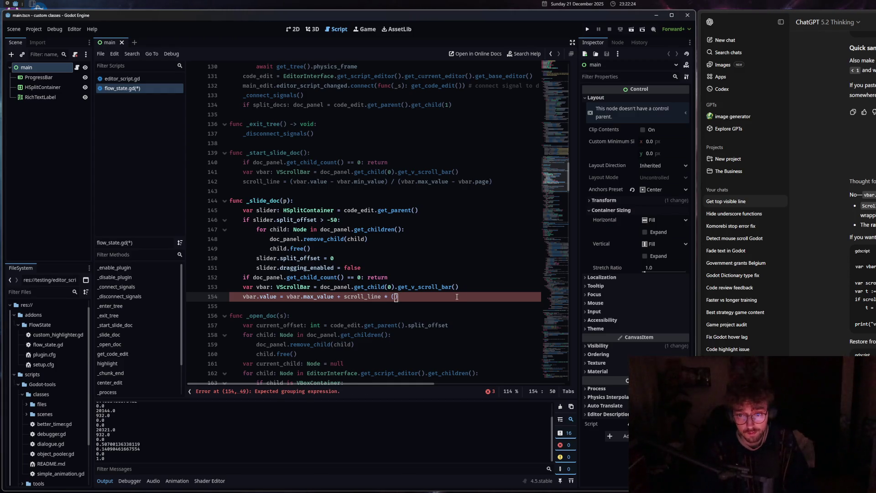
type("vbar.ma")
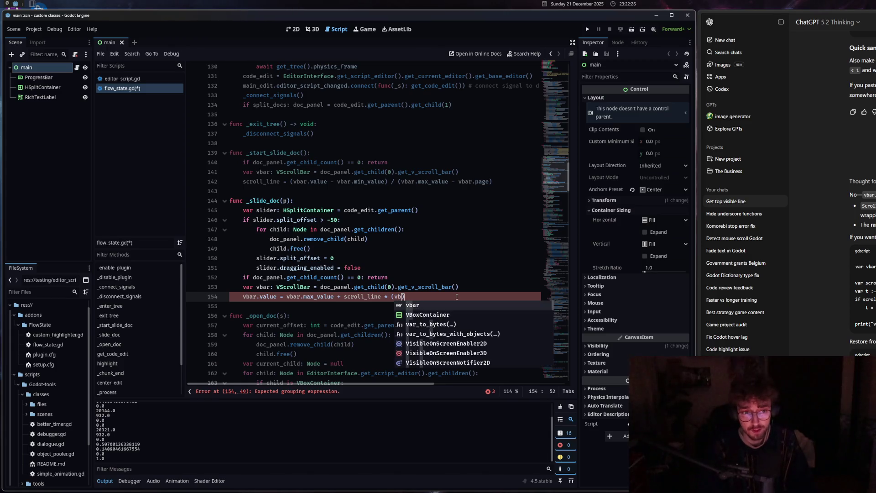
key("Return")
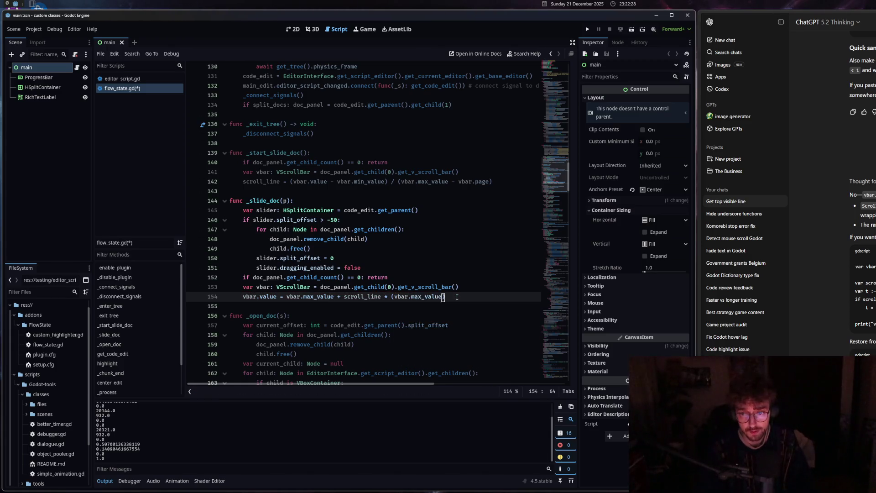
type(" - vb")
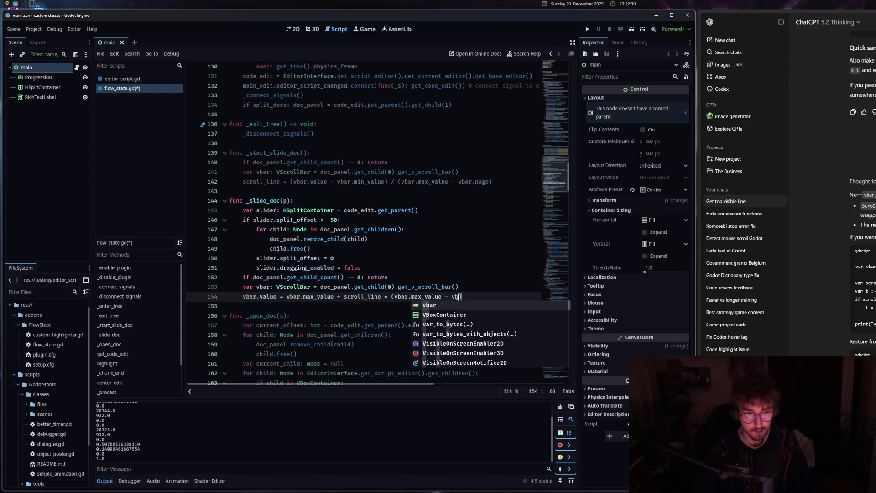
key("Return")
type(".pa")
key("Return")
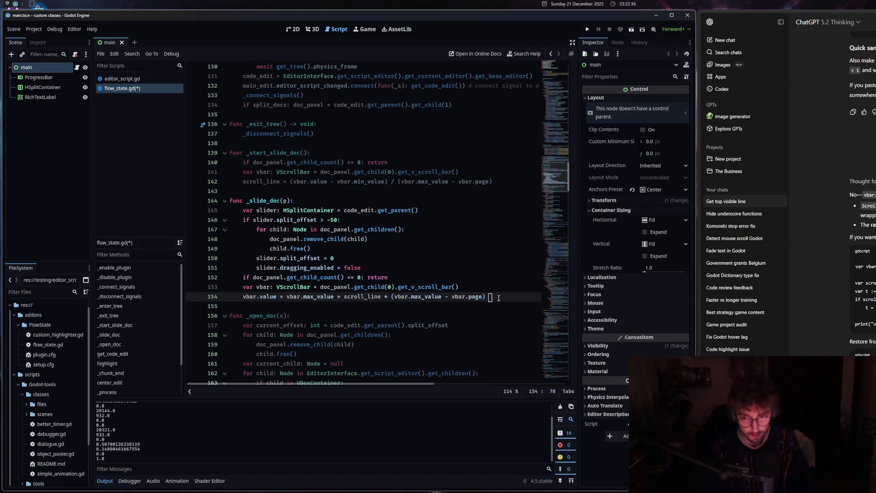
type("- ")
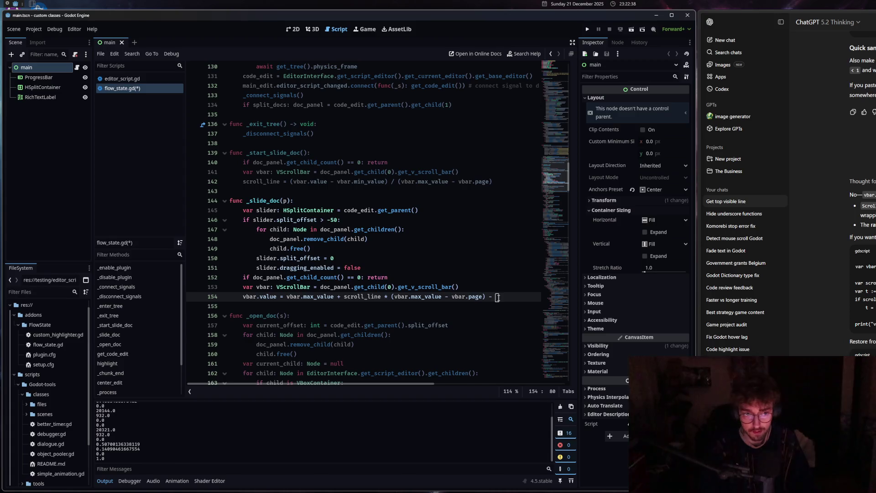
type("vb")
key("Return")
type(".mi")
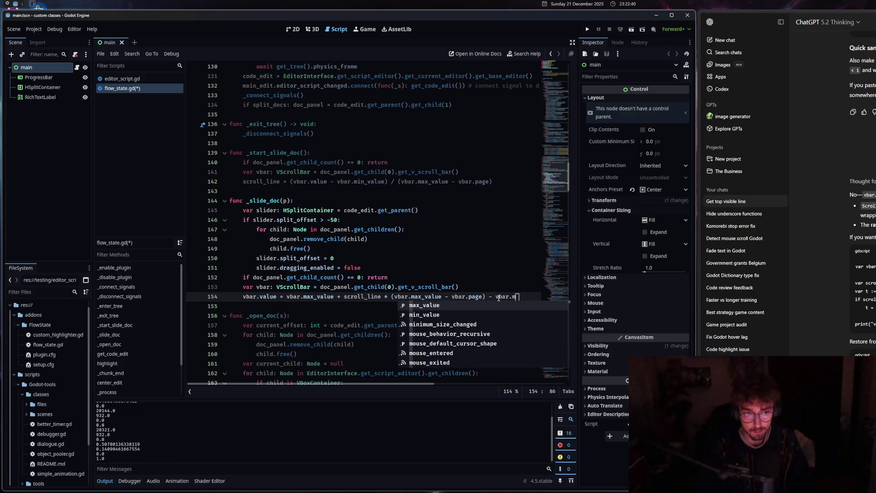
key("Return")
- Wrap the range expression and scroll_line term on line 154 in parentheses
left_click(378, 296, "shift")
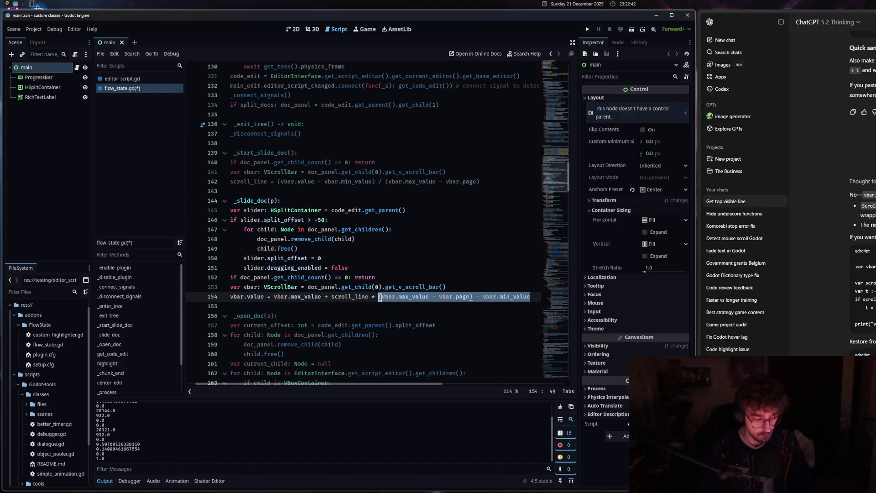
type("(")
left_click_drag(326, 297, 529, 297)
type("(")
scroll(314, 348, "up", 1)
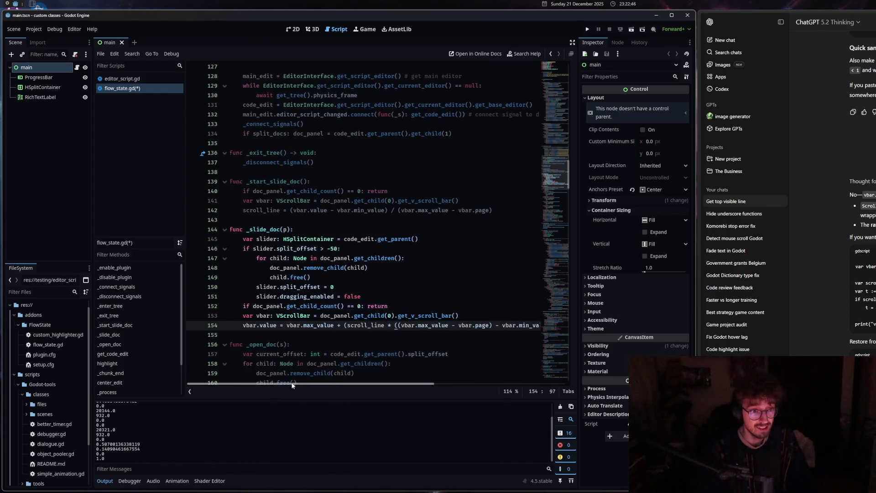
left_click(298, 325)
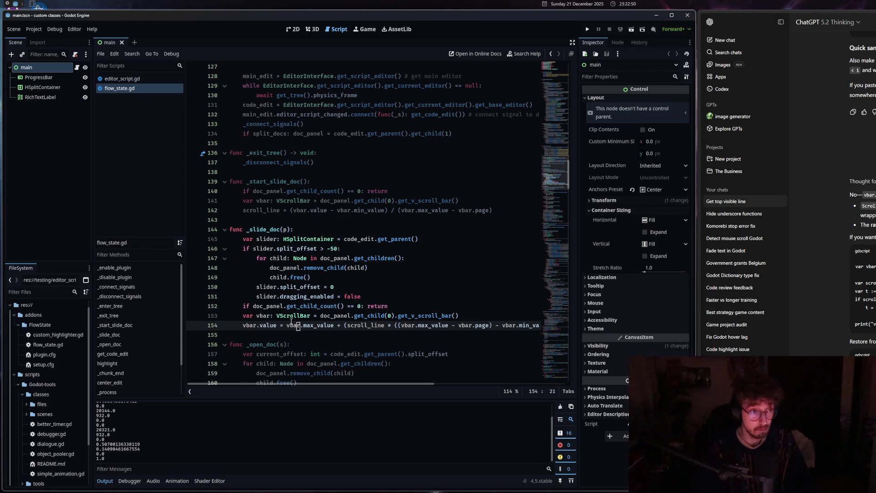
- Open the HSplitContainer and VScrollBar class references beside the code and widen them
left_click(311, 242, "ctrl")
mouse_move(401, 228)
left_mouse_down()
mouse_move(394, 229)
mouse_move(473, 239)
left_mouse_up()
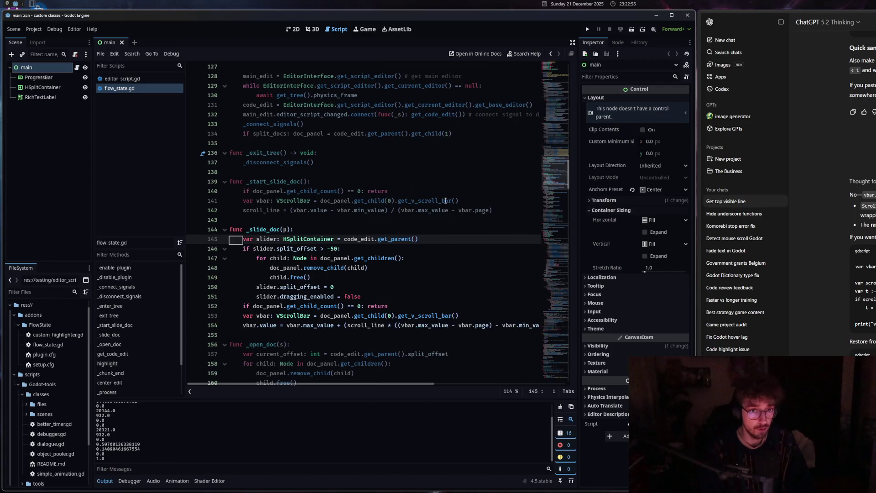
left_click(291, 201, "ctrl")
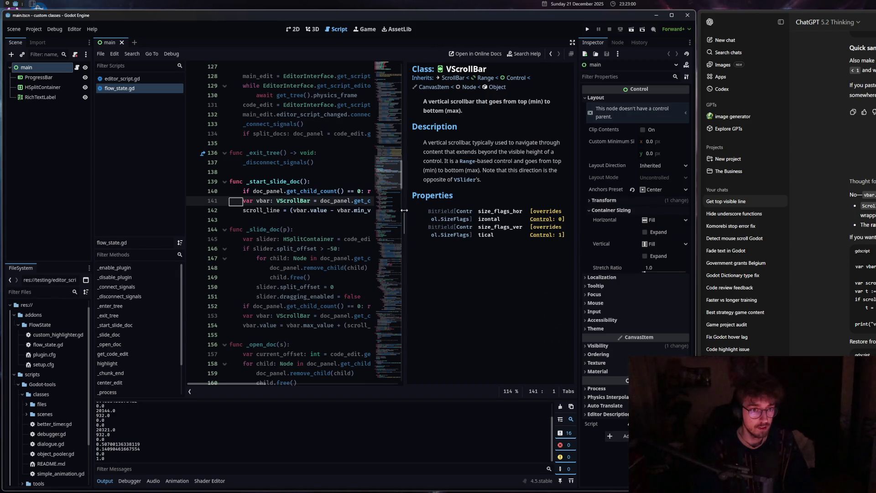
left_click_drag(405, 208, 644, 231)
- Open the Node class reference beside the _slide_doc code and return to line 152
left_click(402, 332)
left_click(360, 305)
scroll(359, 319, "down", 4)
left_click(237, 248)
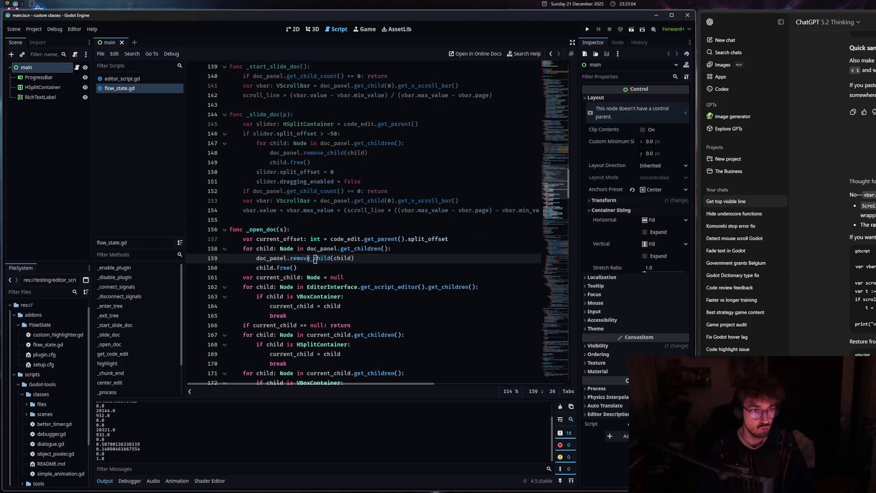
left_click(285, 249, "ctrl")
mouse_move(571, 72)
left_mouse_down()
mouse_move(568, 119)
mouse_move(407, 202)
mouse_move(382, 205)
mouse_move(447, 205)
left_mouse_up()
scroll(465, 214, "up", 5)
left_click(446, 211)
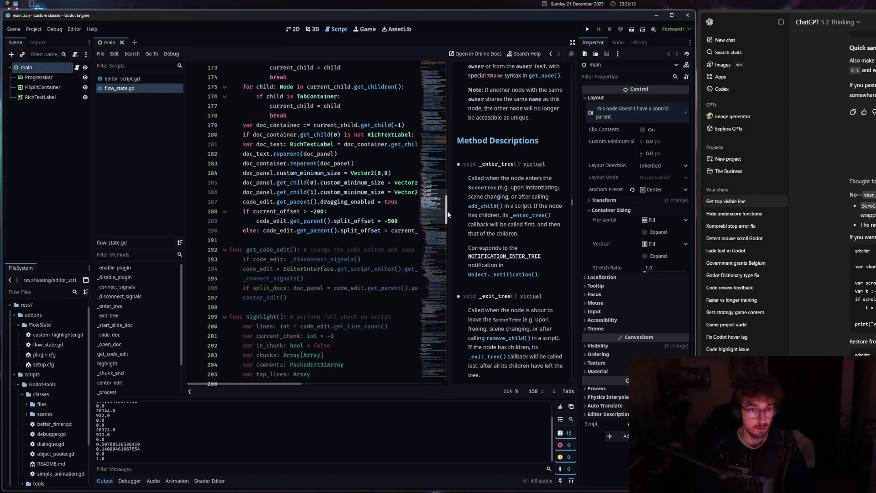
left_click_drag(446, 211, 461, 210)
scroll(342, 277, "up", 10)
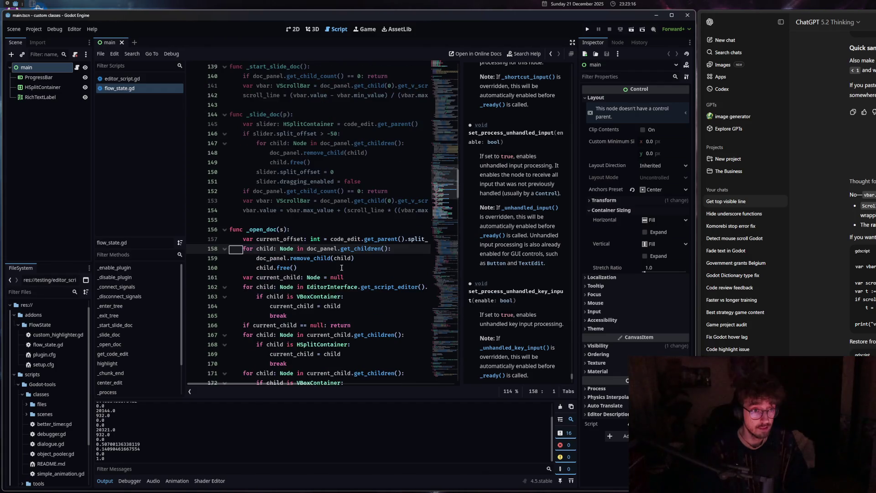
key("Up")
key("Up")
key("Up")
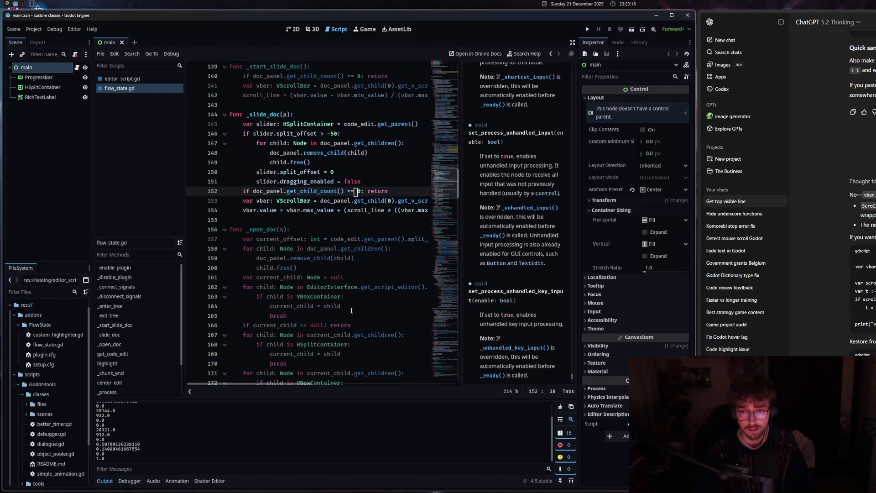
- Change vbar.max_value to vbar.min_value on line 154
left_click(261, 211)
left_click(314, 211)
key("BackSpace")
key("BackSpace")
key("BackSpace")
type("min")
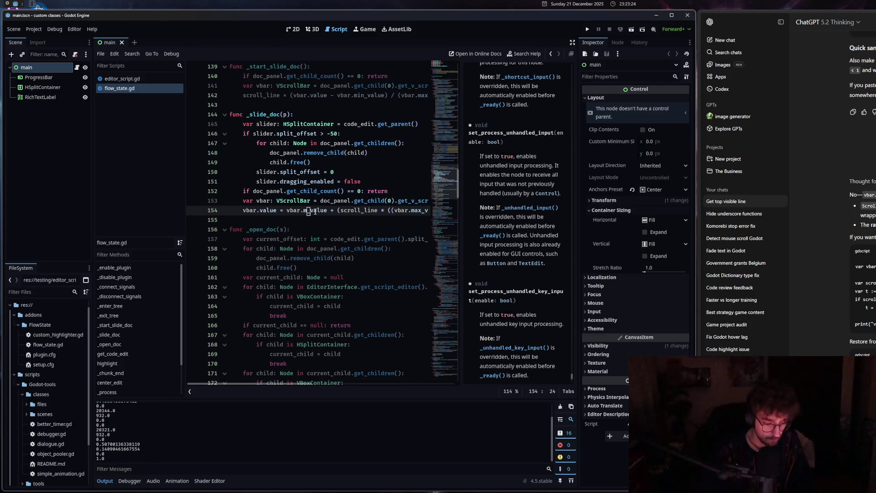
left_click(315, 201)
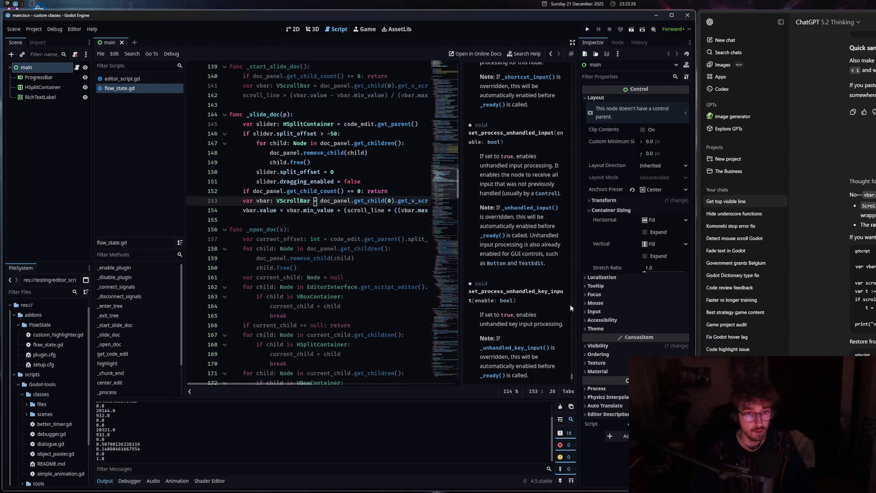
- Widen the Node reference, read its persistent-group and group-order notes, then close it
left_click_drag(571, 377, 571, 243)
mouse_move(461, 230)
left_mouse_down()
mouse_move(297, 233)
mouse_move(367, 249)
left_mouse_up()
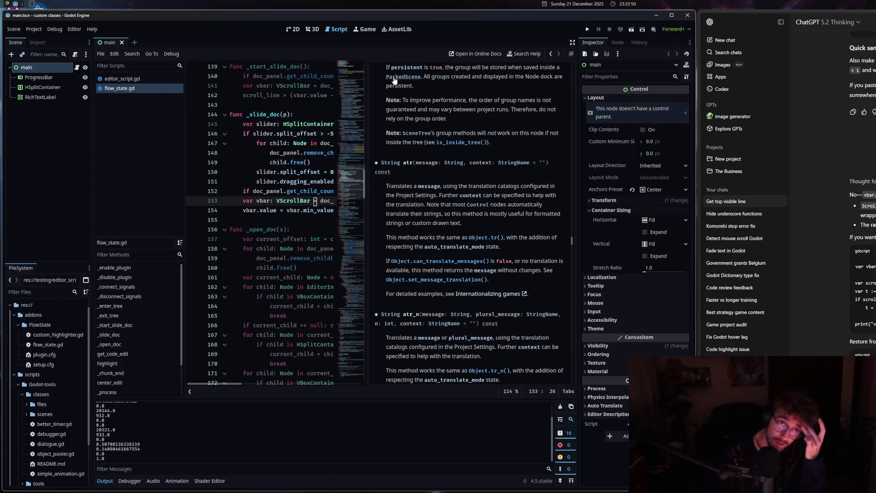
left_click_drag(413, 86, 389, 87)
left_click_drag(551, 100, 383, 102)
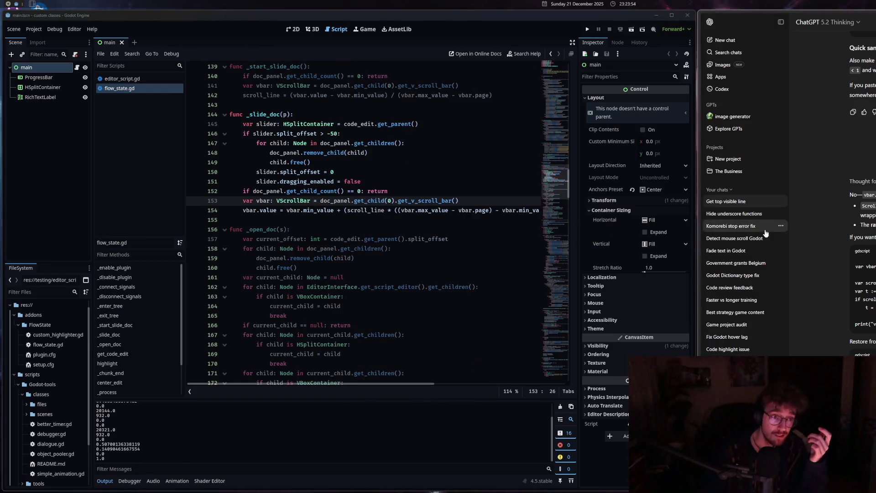
left_click(369, 211)
- Delete the vbar.value scroll-restore line from _slide_doc
left_click(264, 210)
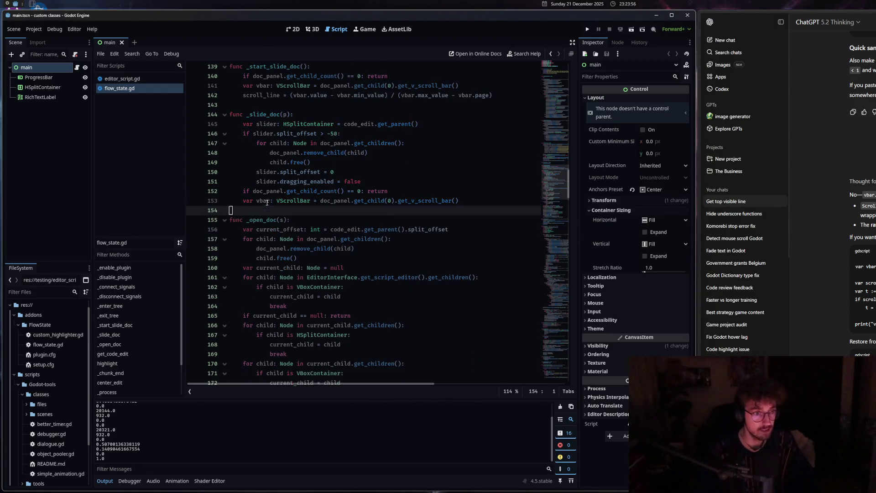
key("ctrl+shift+k")
key("ctrl+shift+k")
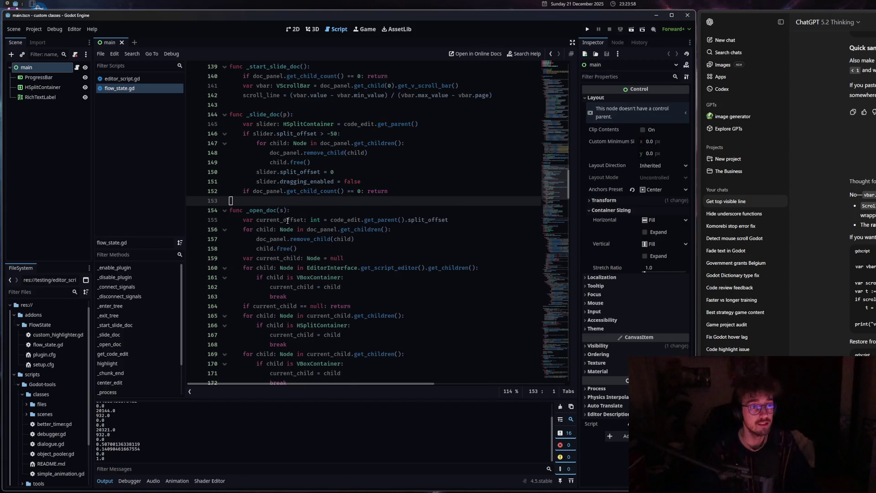
scroll(288, 217, "up", 5)
left_click(291, 239)
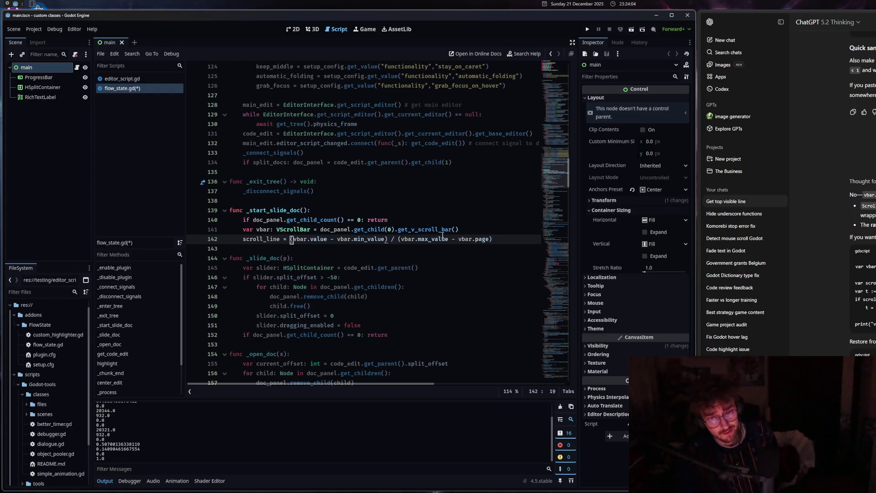
- Check the min_value documentation in the scroll_line formula and place the caret after line 152
scroll(862, 183, "down", 3)
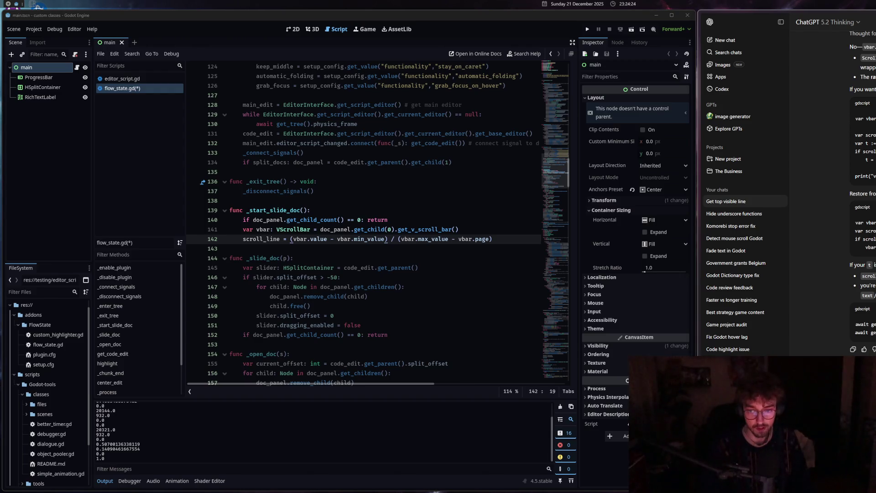
scroll(862, 182, "down", 1)
scroll(862, 182, "down", 5)
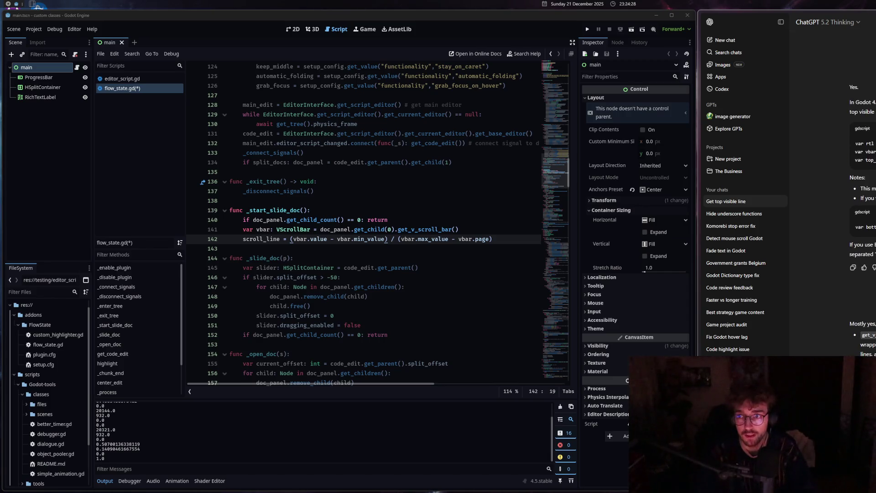
scroll(862, 183, "down", 10)
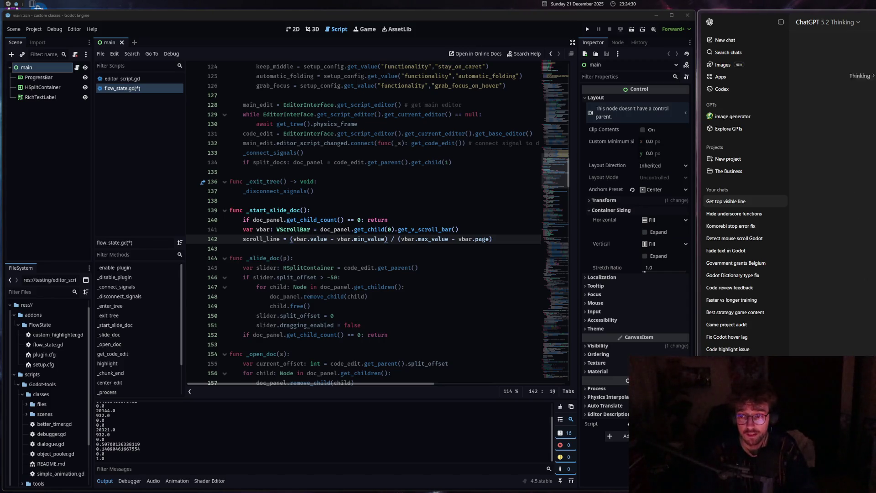
left_click(488, 316)
key("Up")
key("Up")
key("Up")
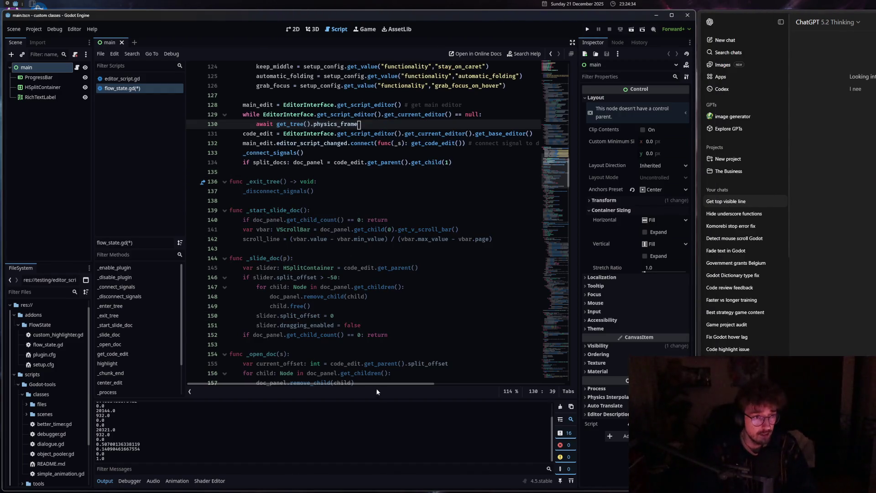
left_click(372, 237)
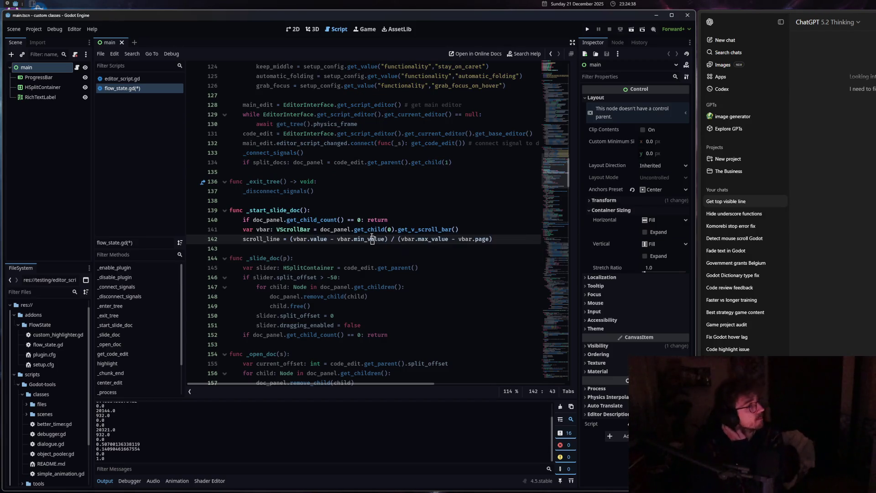
mouse_move(368, 239)
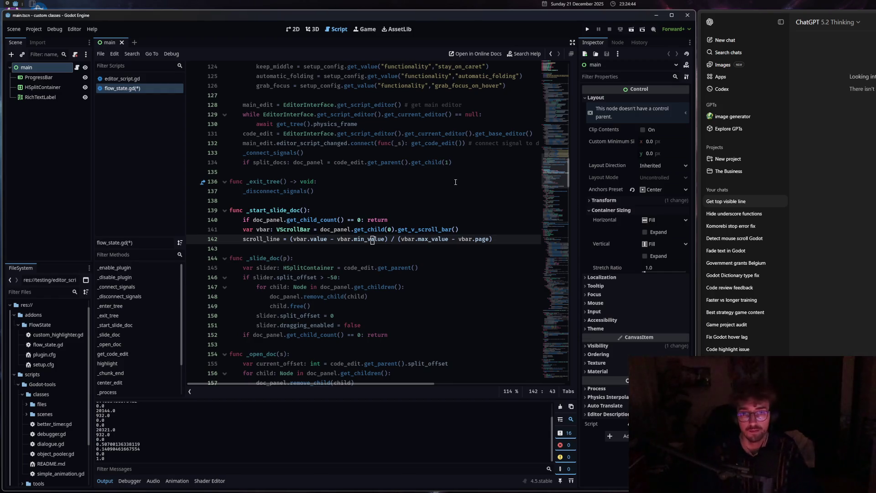
left_click(432, 333)
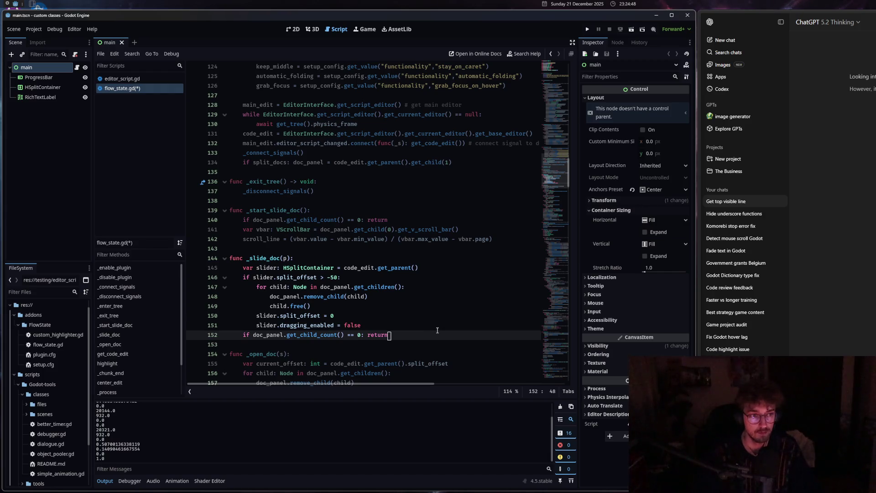
- Add doc_panel.get_child(0).scroll_to_line(scroll_line) after the early return, fixing the typo
key("Return")
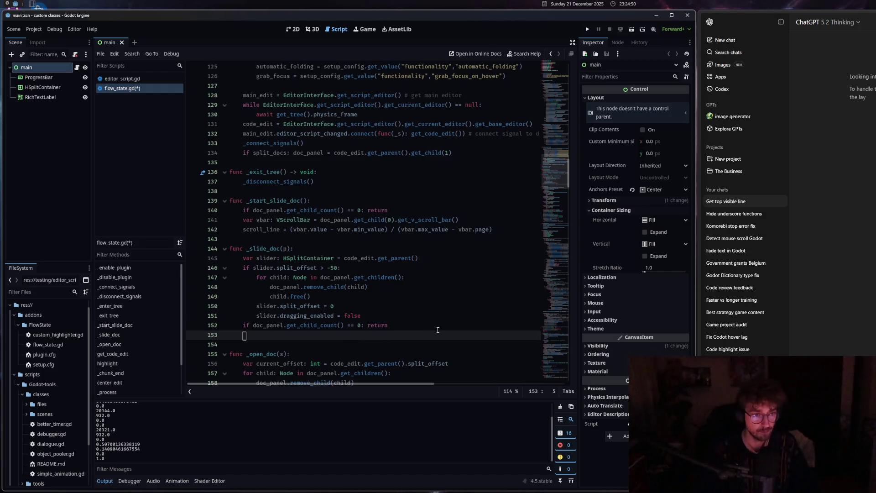
type("doc")
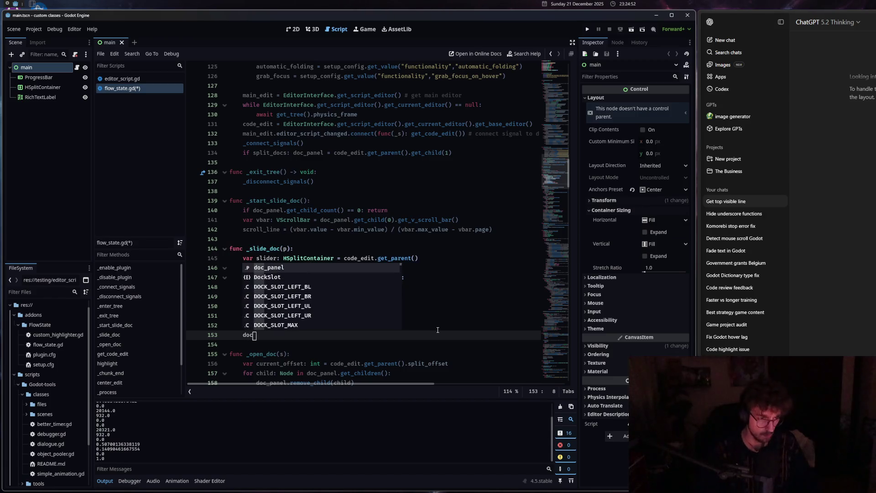
type("_panel.get_child(")
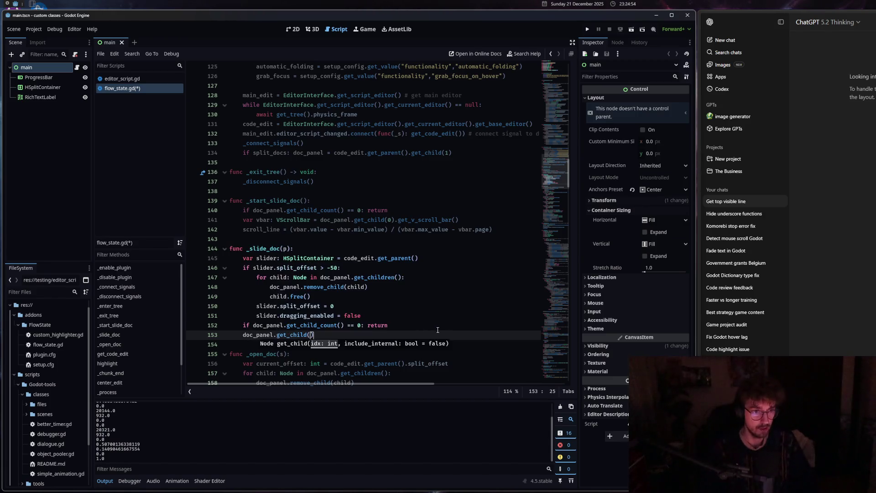
type("0).s")
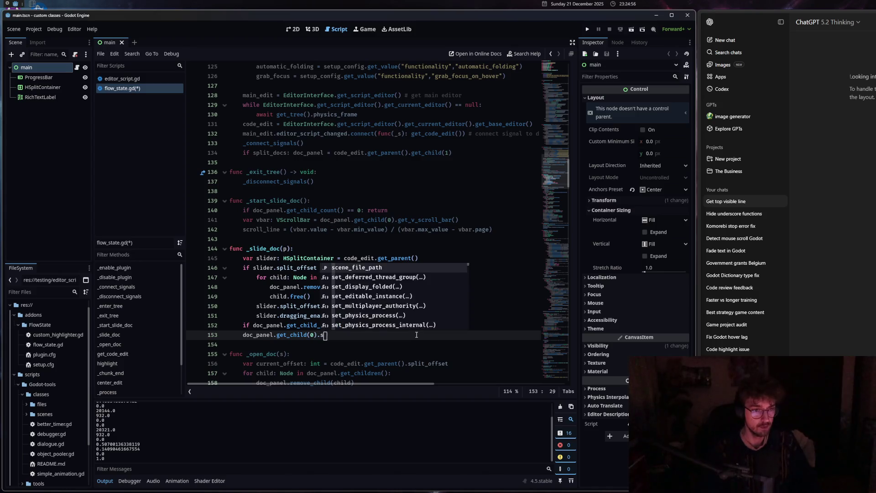
type("croll_to_lline(")
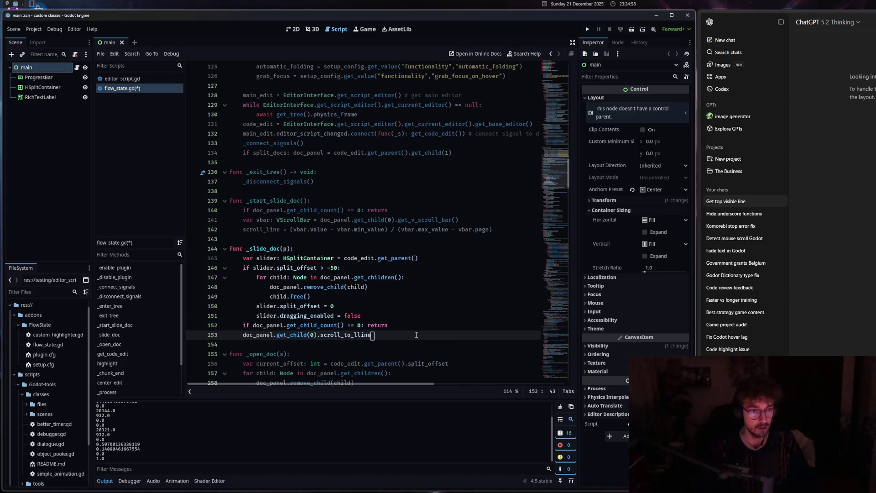
key("BackSpace")
key("BackSpace")
key("BackSpace")
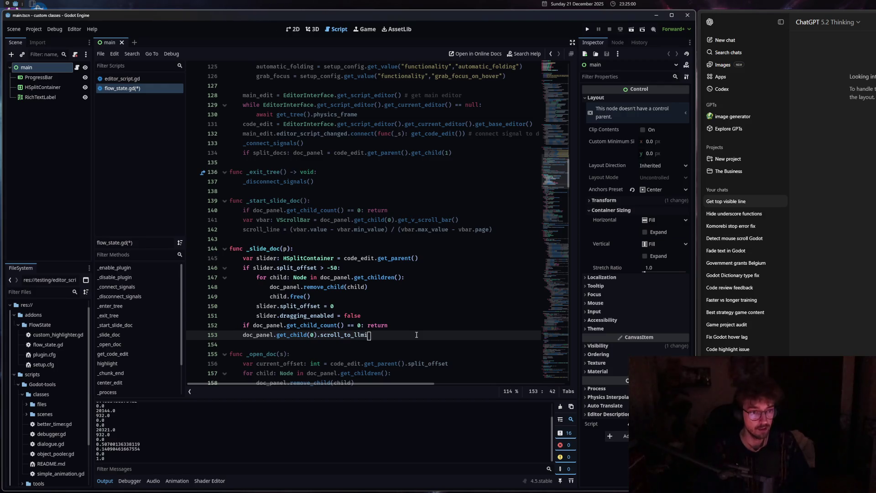
type("ine(scroll_line")
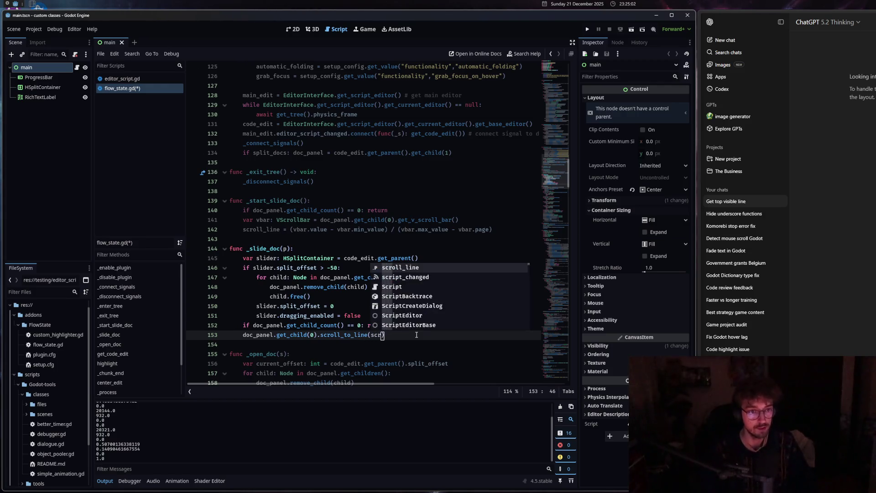
- Comment out the new scroll_to_line line and save flow_state.gd
right_click(421, 336)
left_click(431, 442)
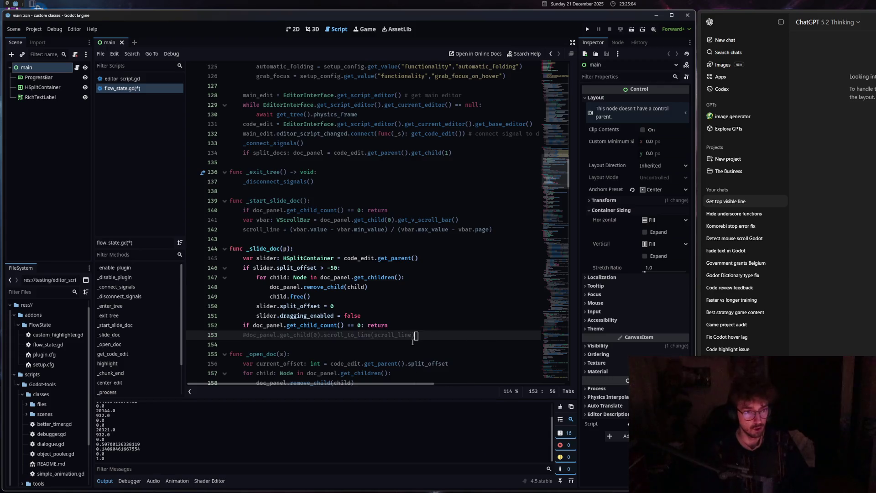
key("ctrl+s")
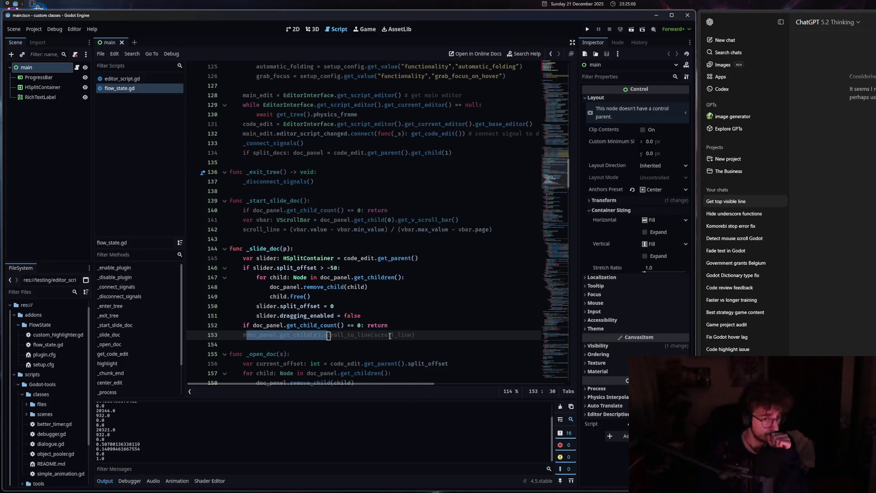
left_click(311, 219)
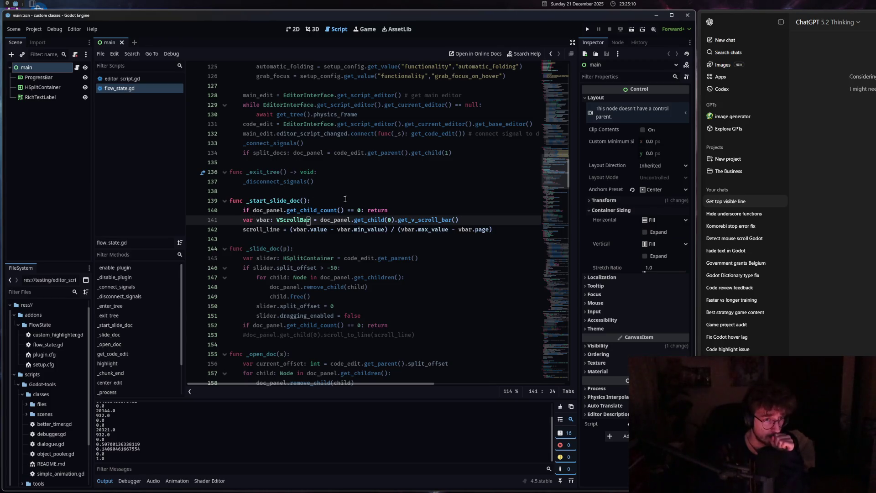
- Clear the Output log and save flow_state.gd with _open_doc unchanged
mouse_move(296, 222)
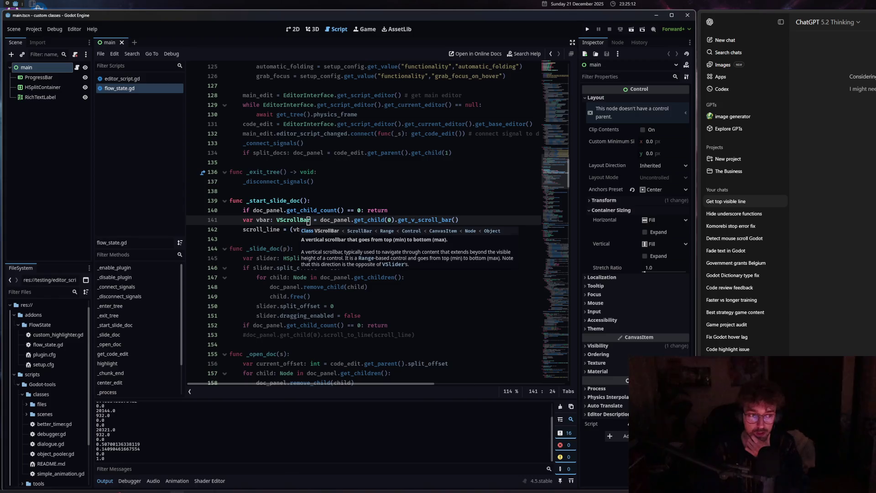
left_click(560, 407)
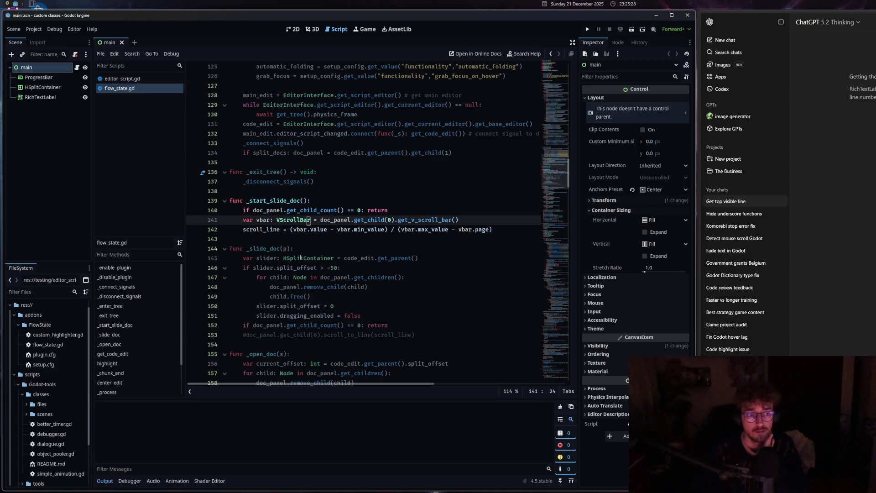
mouse_move(301, 256)
scroll(313, 270, "down", 3)
left_click(313, 269)
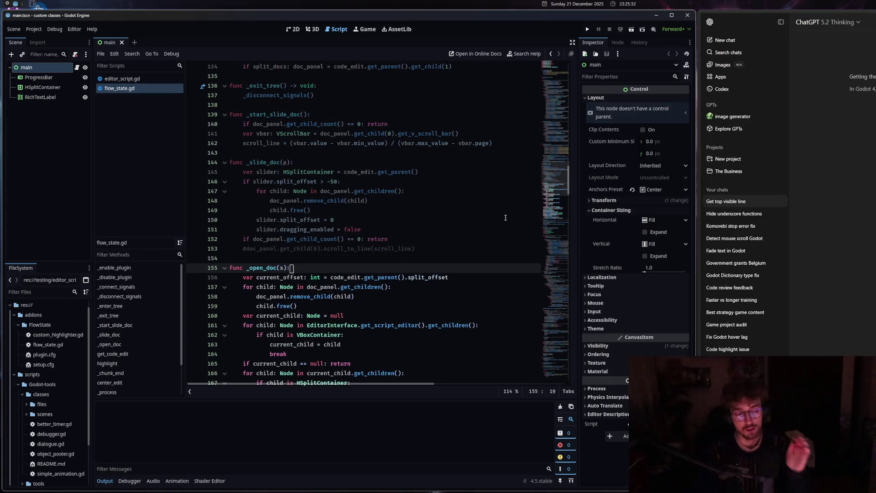
key("Return")
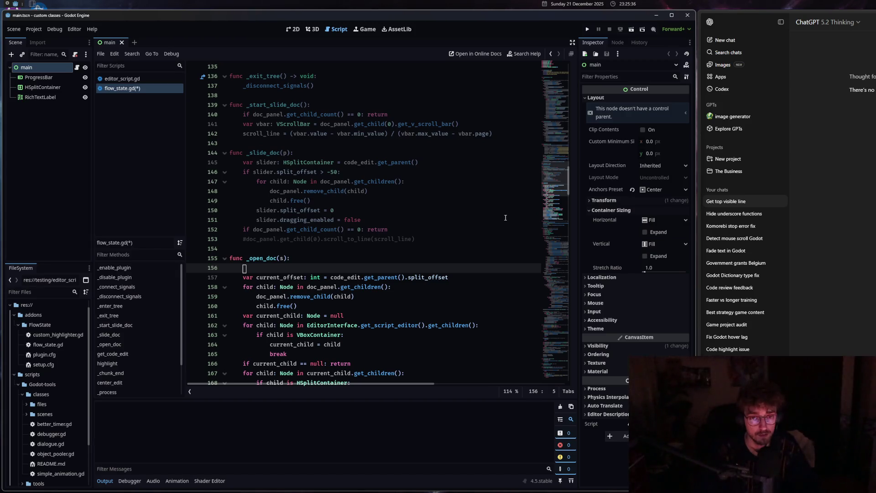
key("BackSpace")
key("BackSpace")
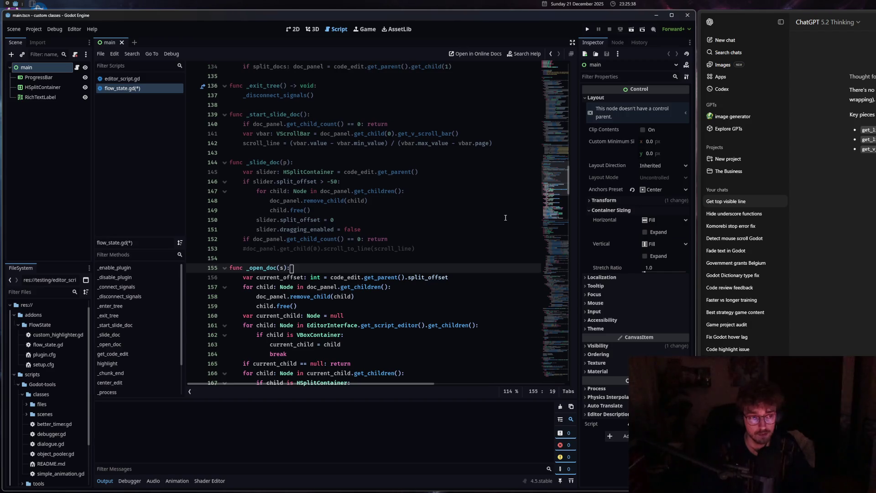
key("ctrl+s")
- Select ChatGPT's get_top_visible_line code block for copying
left_click(367, 181)
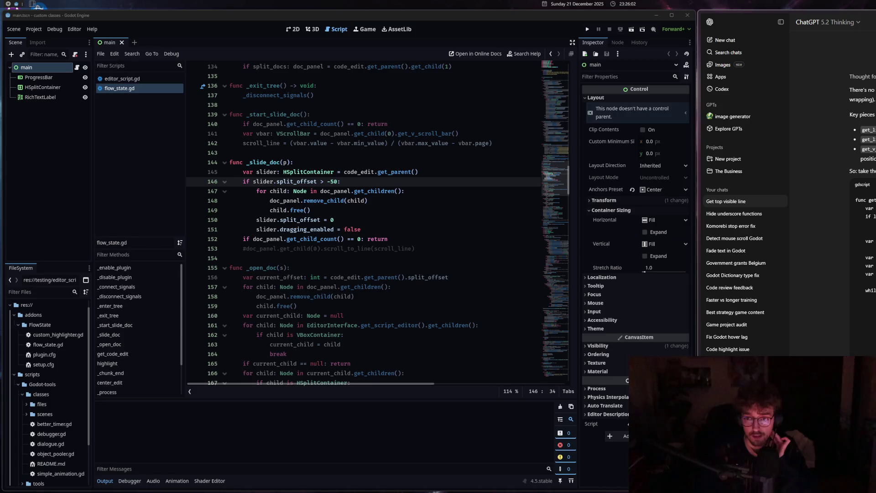
scroll(835, 191, "down", 3)
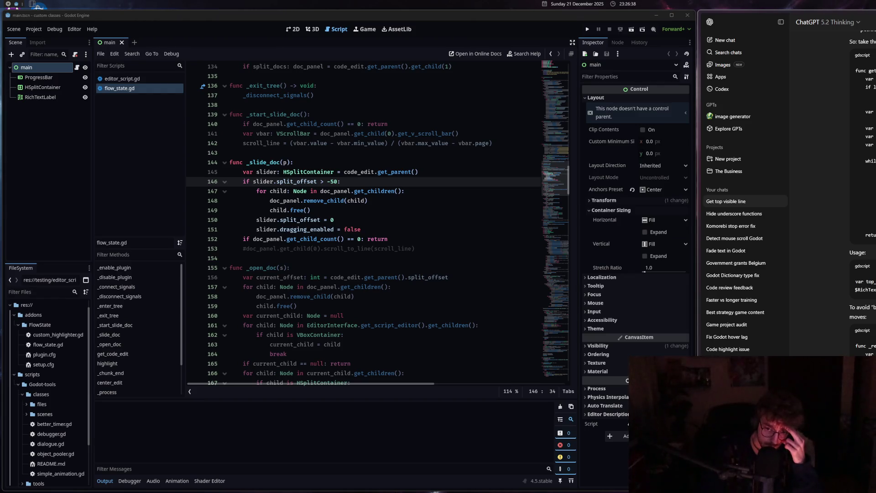
left_click(422, 231)
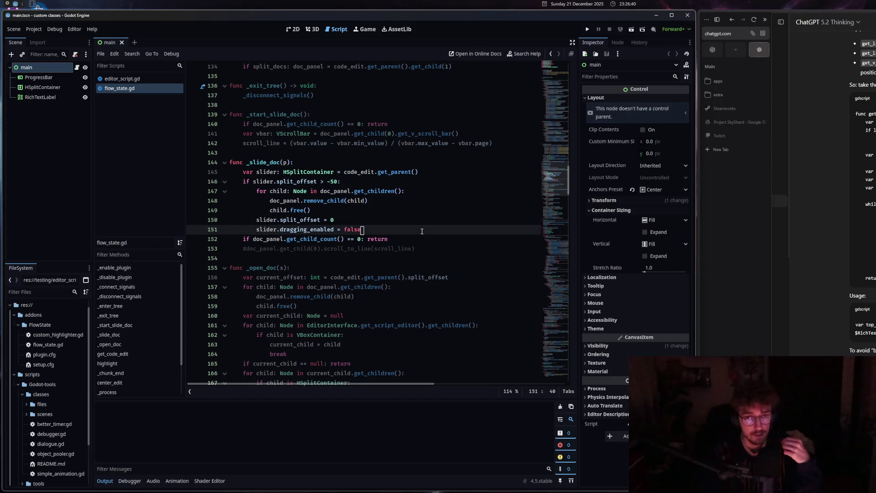
left_click(871, 204)
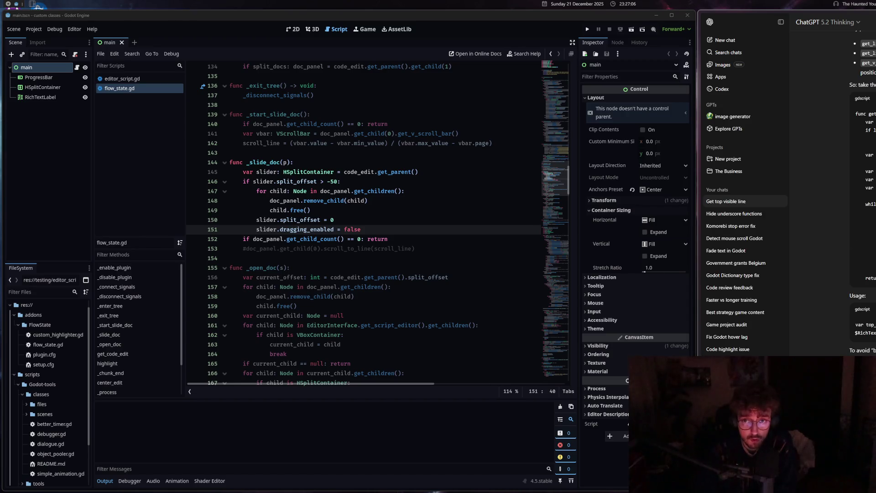
left_click_drag(869, 282, 850, 108)
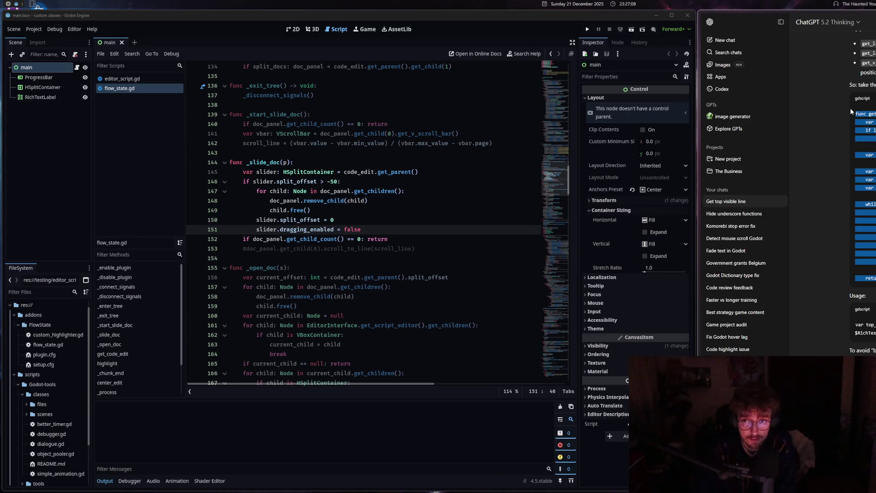
- Paste the get_top_visible_line function after _slide_doc, separated by blank lines
left_click(350, 255)
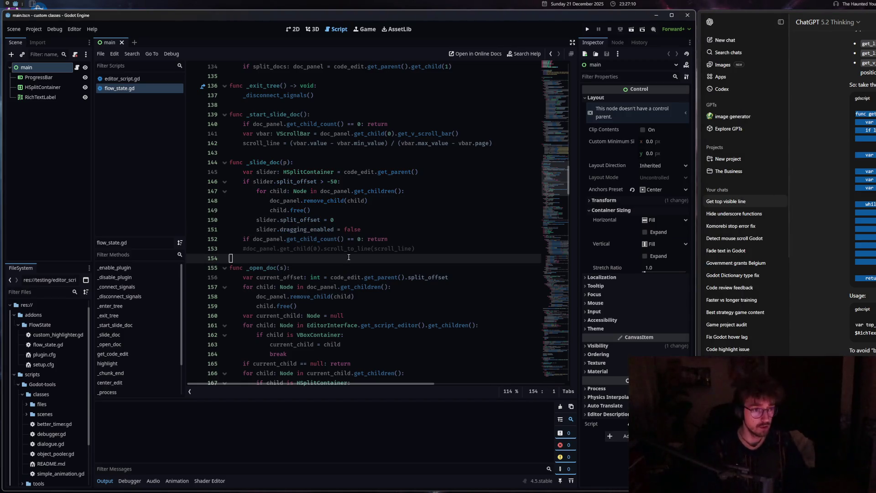
scroll(349, 254, "down", 1)
key("Return")
type("slider.dragging_enabled = false")
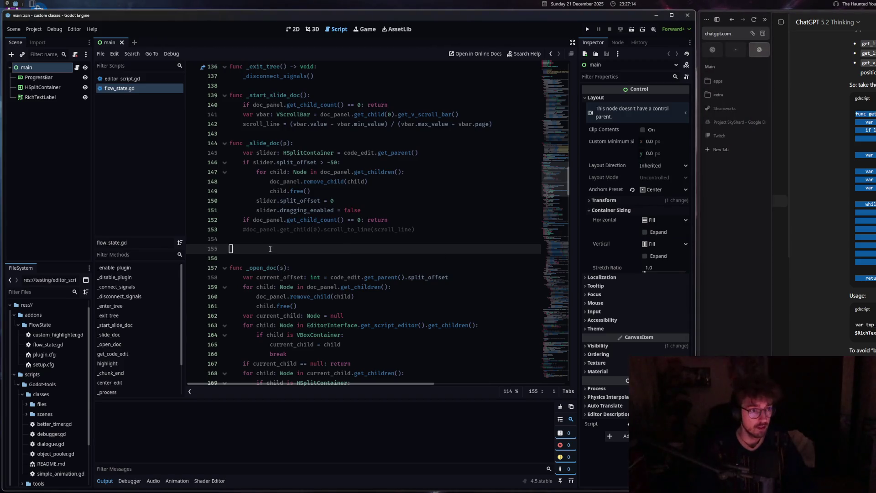
type("func get_top_visible_line(rtl: RichTextLabel) -> int: \tvar line_count := rtl.get_line_count() \tif line_count <= 0: \t\treturn 0  \tvar y := rtl.get_v_scroll_bar().value  \tvar lo := 0 \tvar hi := line_count - 1 \tvar ans := 0  \twhile lo <= hi: \t\tvar mid := (lo + hi) >> 1 \t\tvar off := rtl.get_line_offset(mid) \t\tif off <= y: \t\t\tans = mid \t\t\tlo = mid + 1 \t\telse: \t\t\thi = mid - 1  \treturn ans")
- Review the pasted get_top_visible_line body down to its return ans
scroll(270, 249, "up", 3)
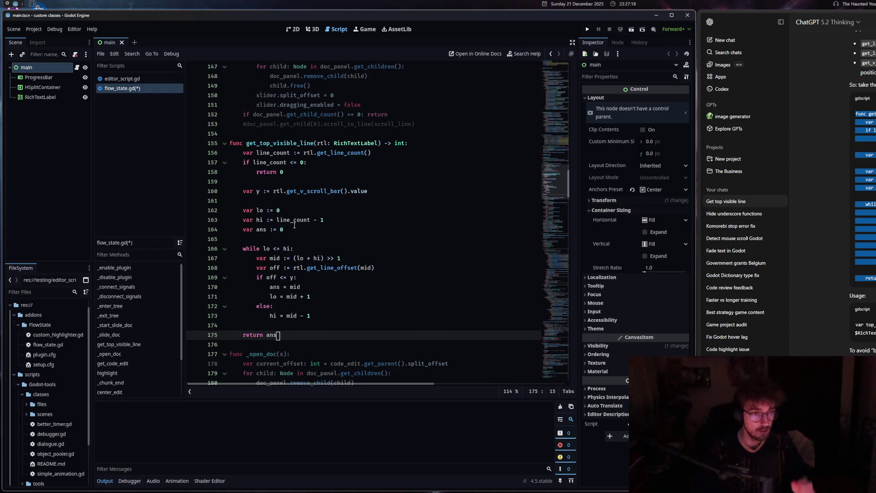
left_click_drag(243, 152, 291, 316)
left_click(291, 315)
left_click_drag(243, 191, 320, 305)
left_click(319, 306)
scroll(321, 310, "up", 1)
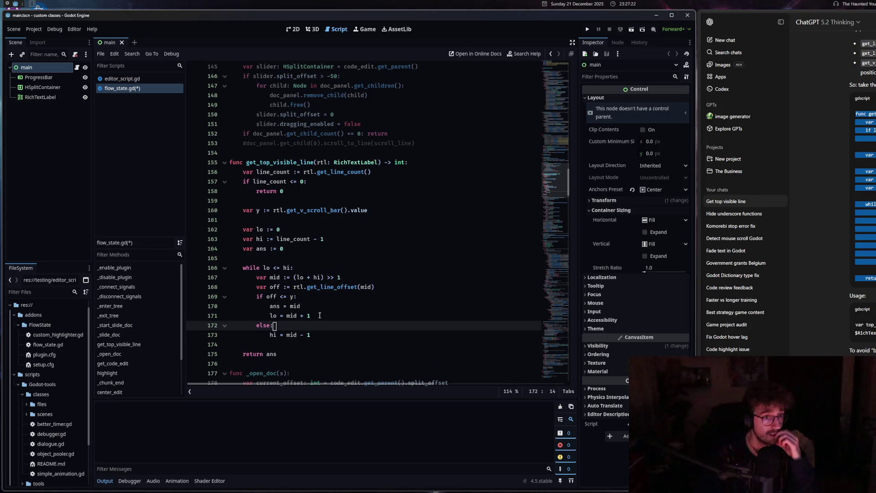
scroll(268, 299, "up", 4)
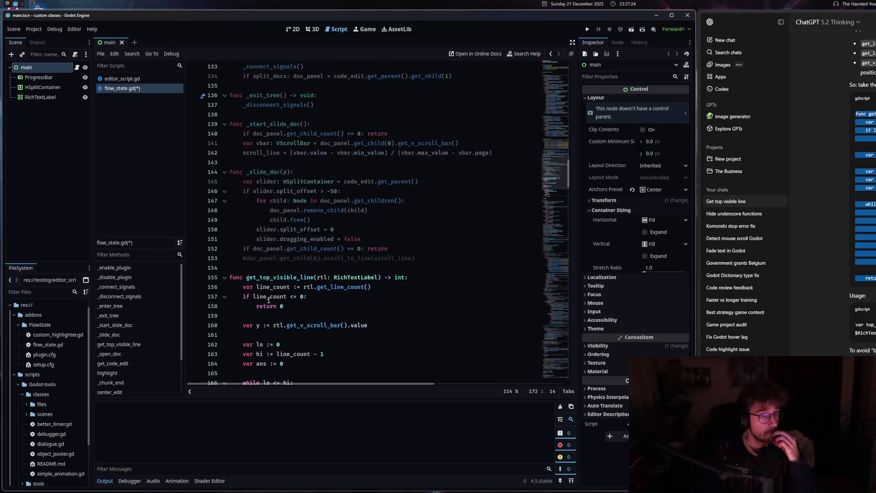
scroll(291, 225, "down", 4)
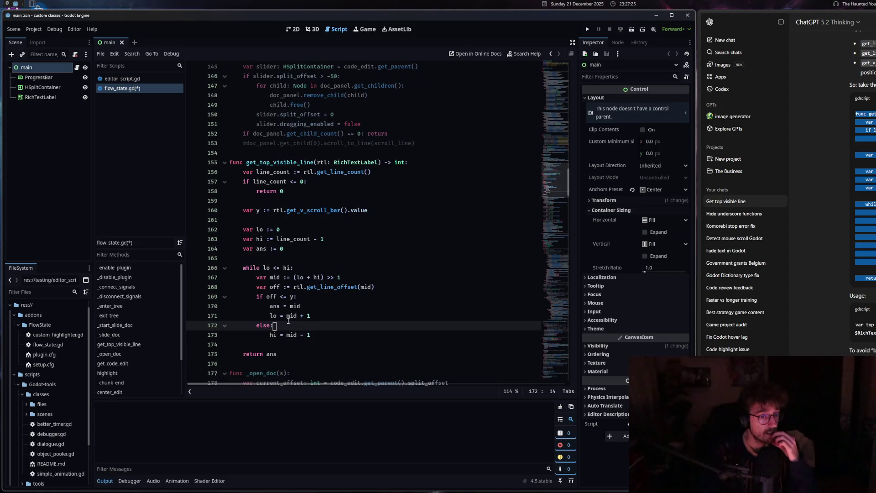
left_click(278, 355)
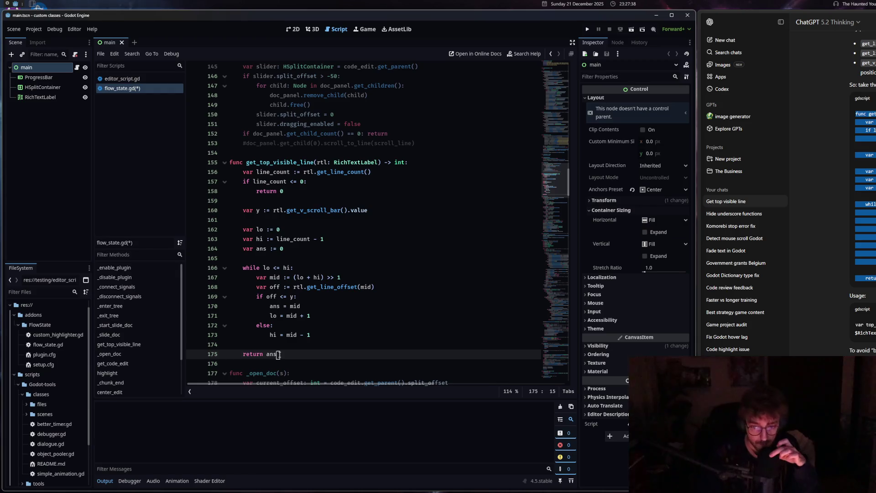
- Go to the vbar declaration on line 141 in _start_slide_doc
scroll(281, 351, "up", 2)
left_click(289, 181)
scroll(290, 181, "up", 3)
left_click(281, 172)
- Replace the vbar ratio with get_top_visible_line(doc_panel.get_child(0)) for scroll_line and save
left_click_drag(464, 175, 218, 171)
key("BackSpace")
key("BackSpace")
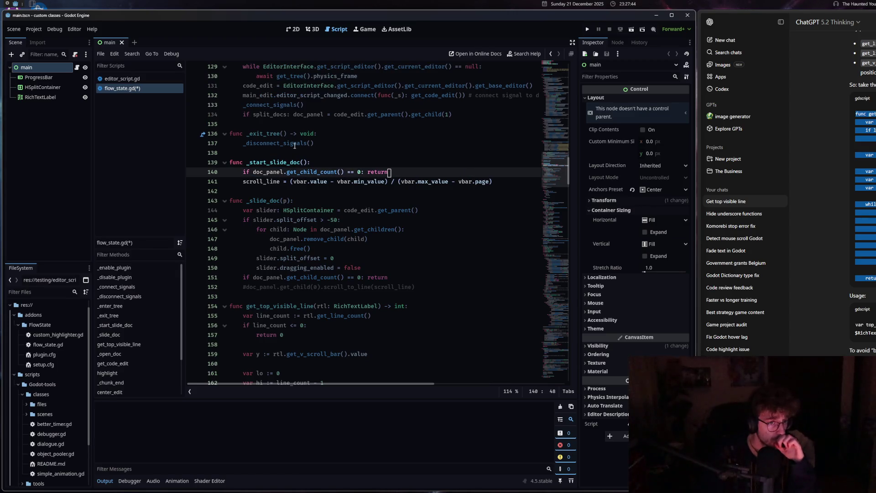
left_click_drag(491, 181, 290, 181)
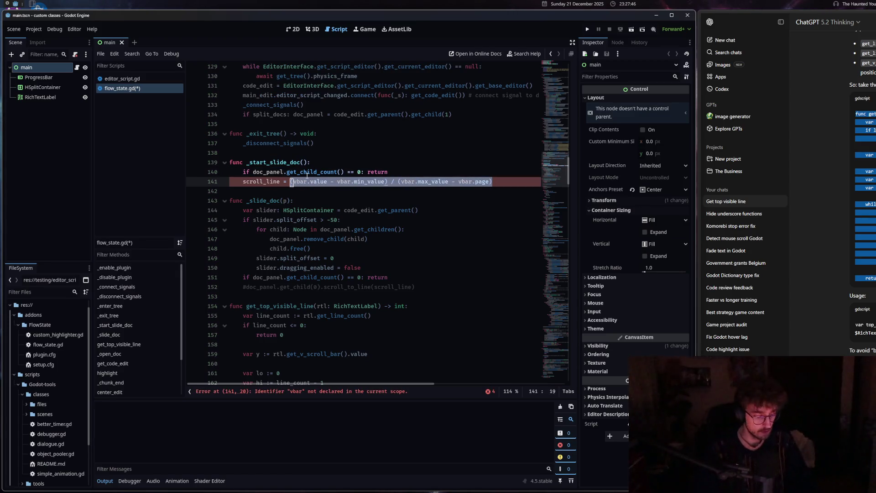
type("get_top")
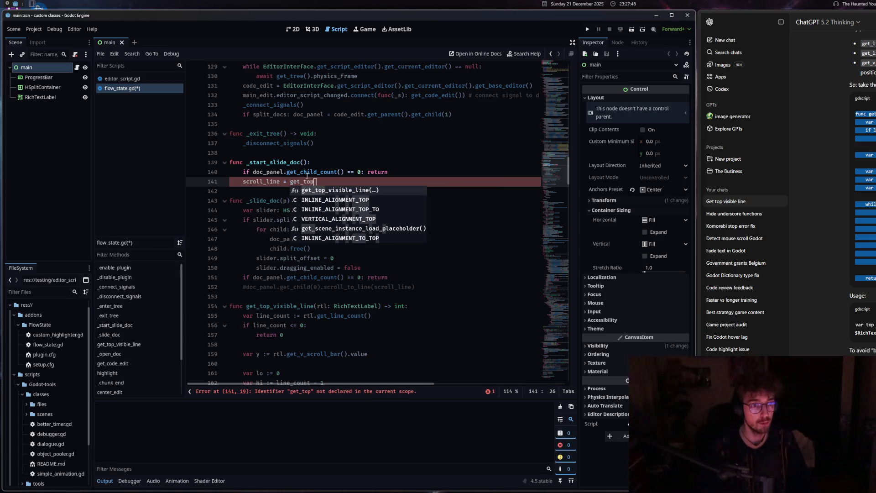
key("Return")
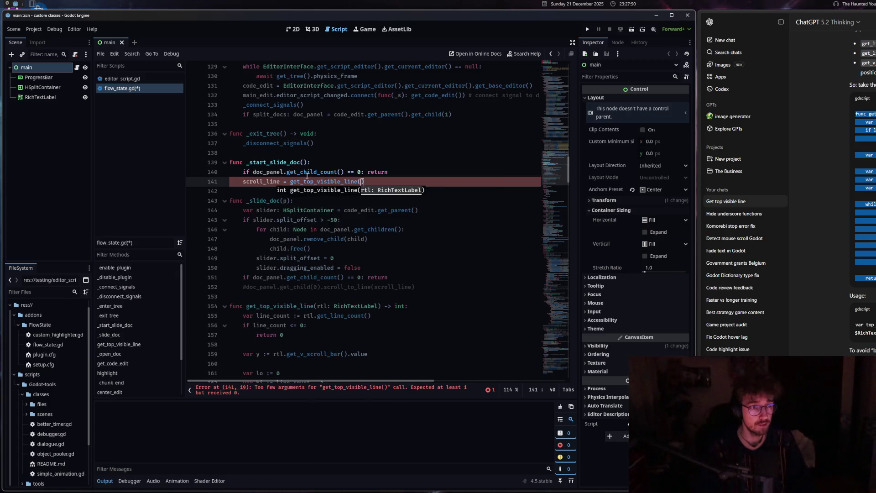
type("d")
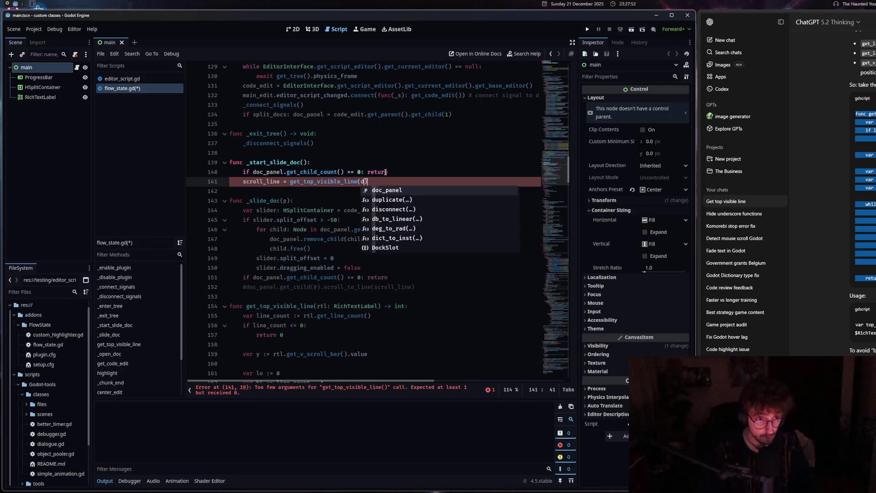
type("oc")
key("Return")
type(".")
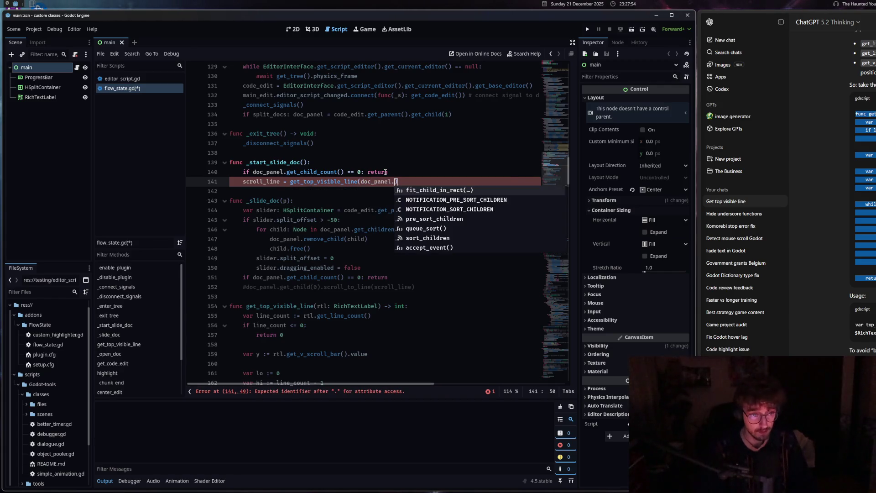
type("get_ch")
key("Return")
type("0")
key("ctrl+s")
- Uncomment the scroll_to_line call on line 152
left_click(330, 287)
right_click(330, 289)
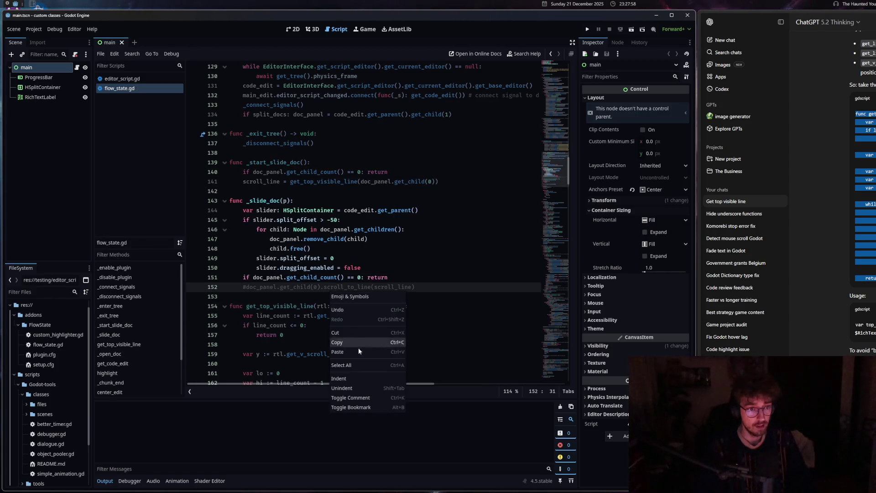
left_click(355, 398)
- Add print(scroll_line) on a new line after the scroll_line assignment
left_click(440, 182)
key("Return")
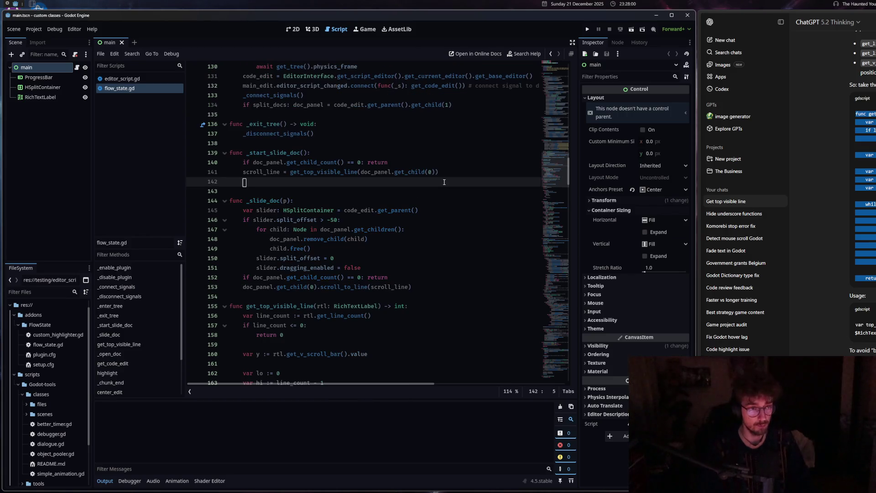
type("print(")
type("scroll_line")
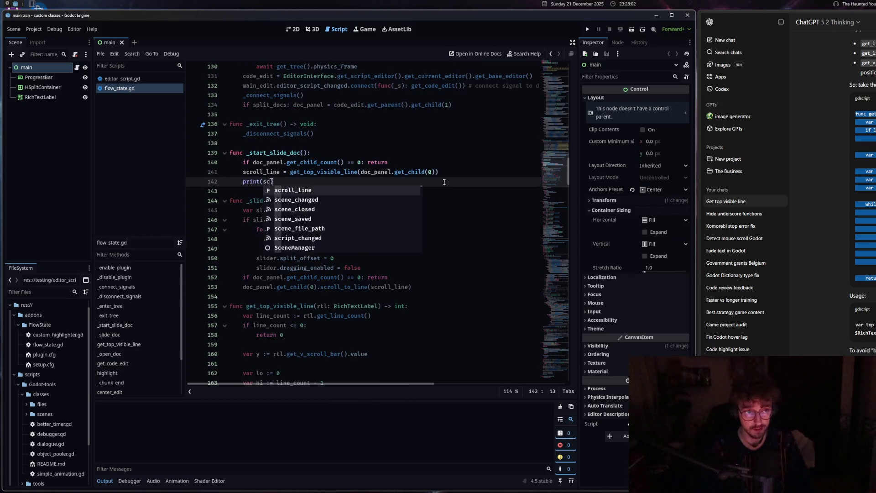
left_click(335, 230)
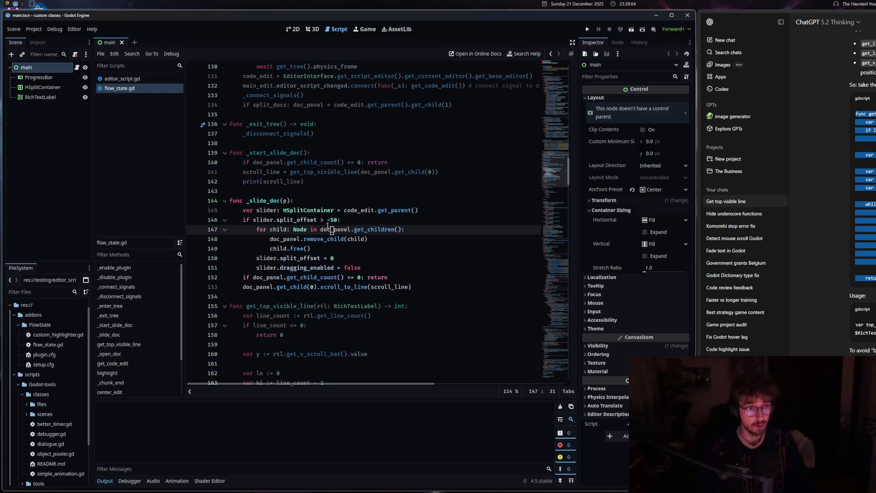
- Drag the code/Node-docs divider to several widths, printing scroll_line 992.0 and 990.0, then maximize the window
left_click(305, 232, "ctrl")
scroll(414, 217, "down", 10)
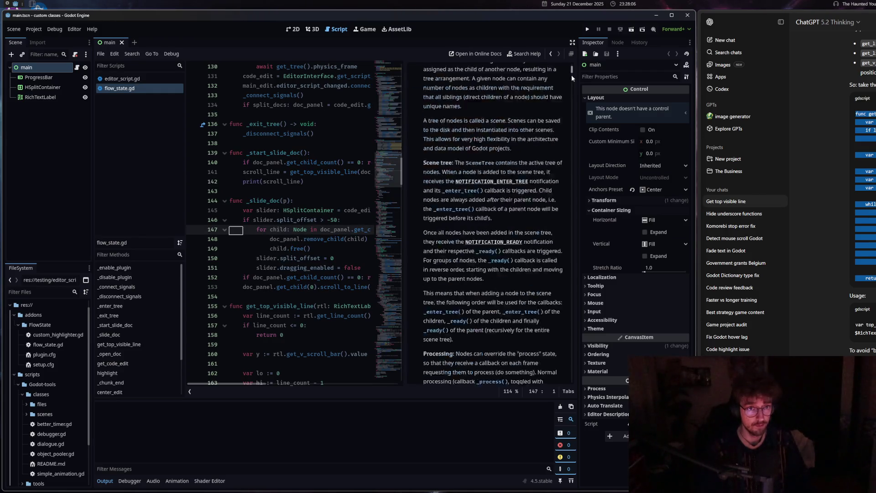
left_click_drag(405, 208, 497, 214)
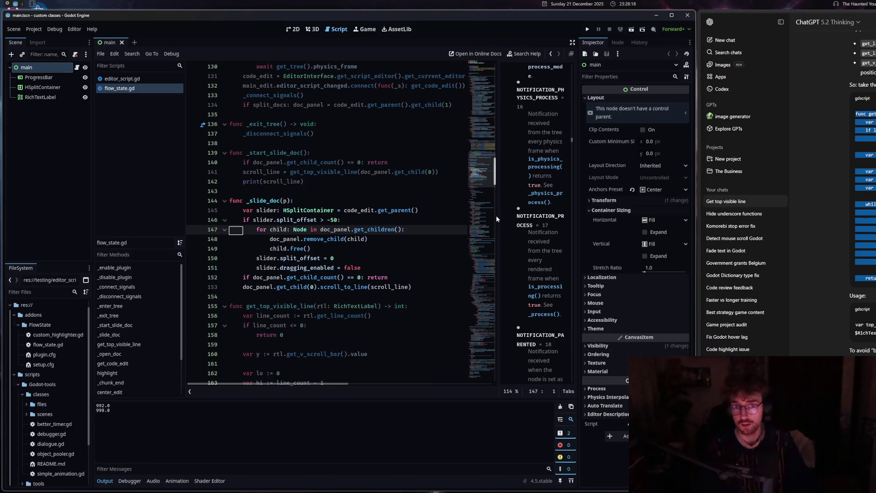
scroll(496, 215, "down", 10)
mouse_move(492, 214)
left_mouse_down()
mouse_move(295, 210)
mouse_move(388, 209)
left_mouse_up()
left_click_drag(474, 209, 485, 209)
left_click(291, 229)
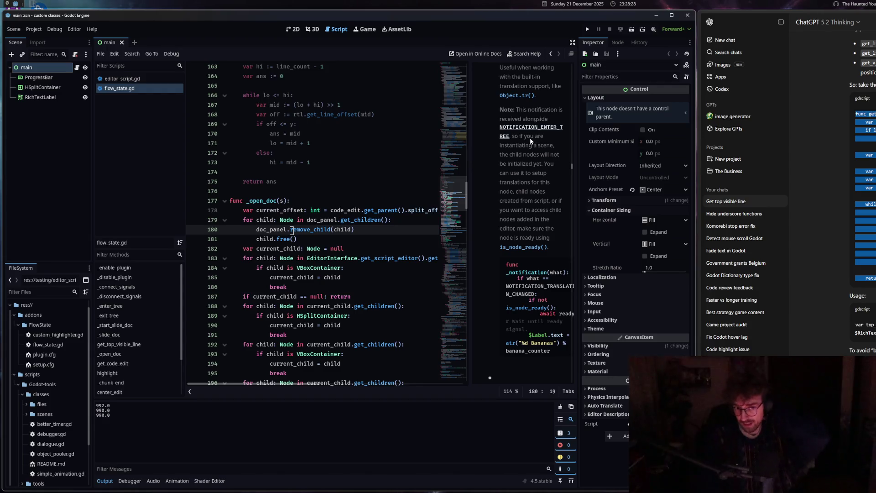
left_click_drag(472, 189, 180, 186)
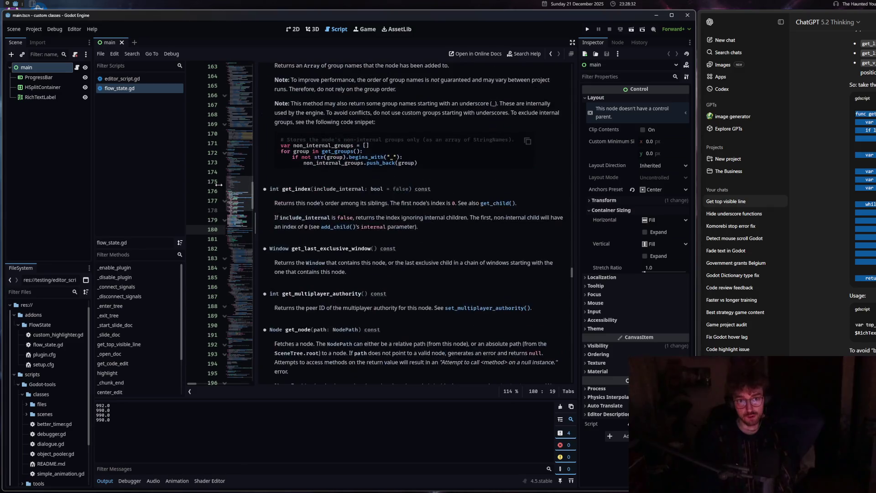
left_click_drag(215, 182, 589, 220)
mouse_move(726, 233)
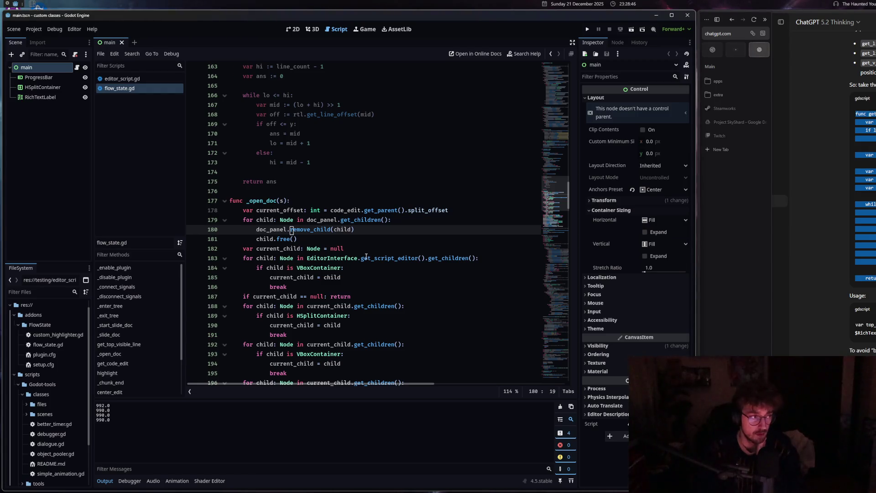
mouse_move(366, 256)
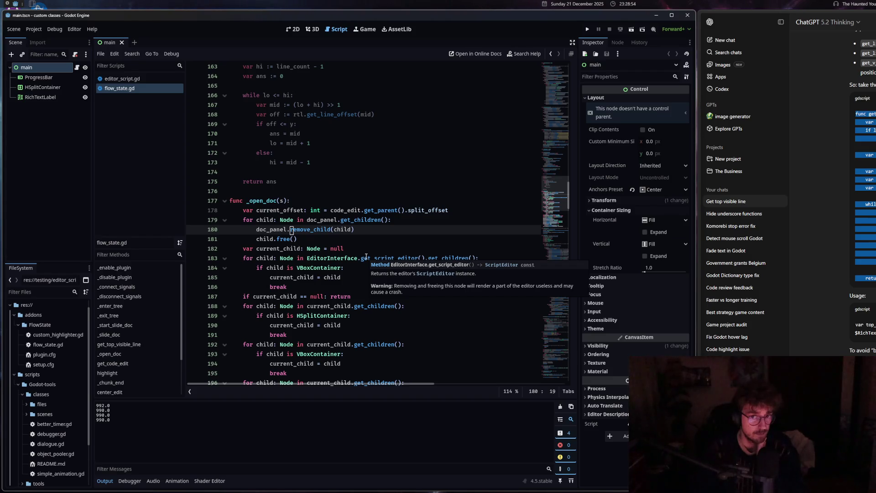
key("super+Up")
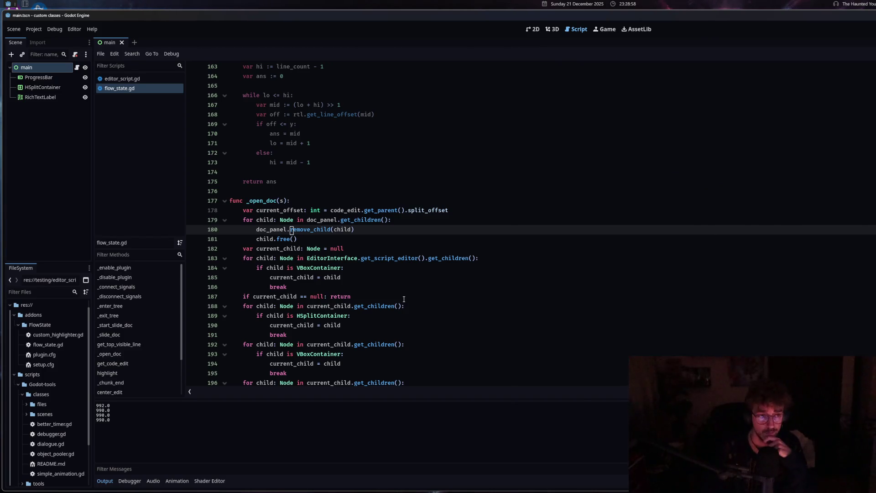
- Delete the get_top_visible_line function and the scroll_to_line statement
scroll(271, 200, "up", 8)
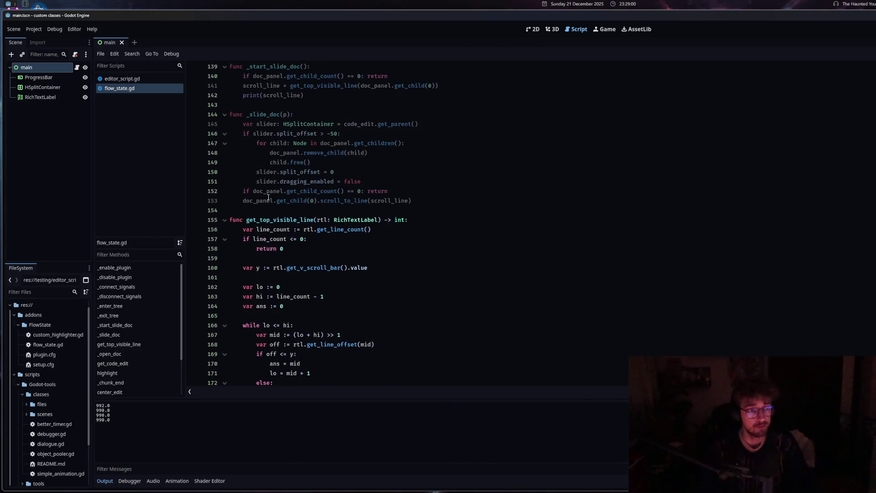
left_click_drag(230, 210, 418, 386)
key("Delete")
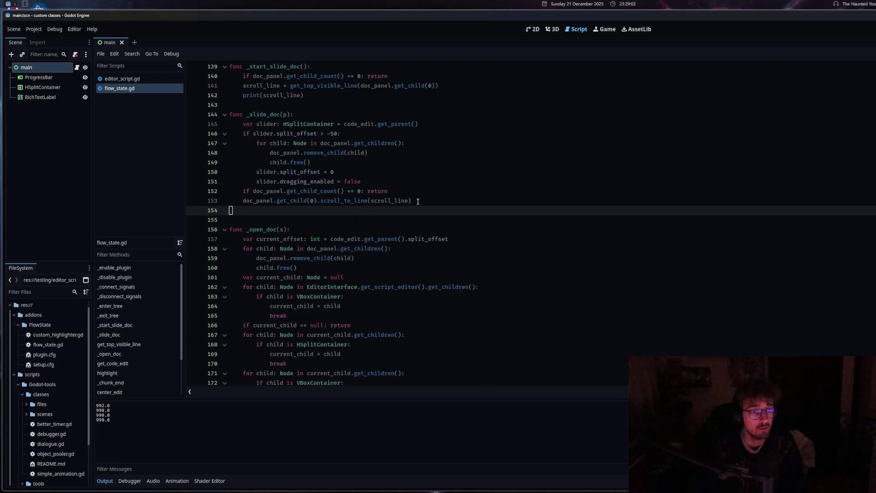
left_click_drag(418, 202, 243, 201)
key("Delete")
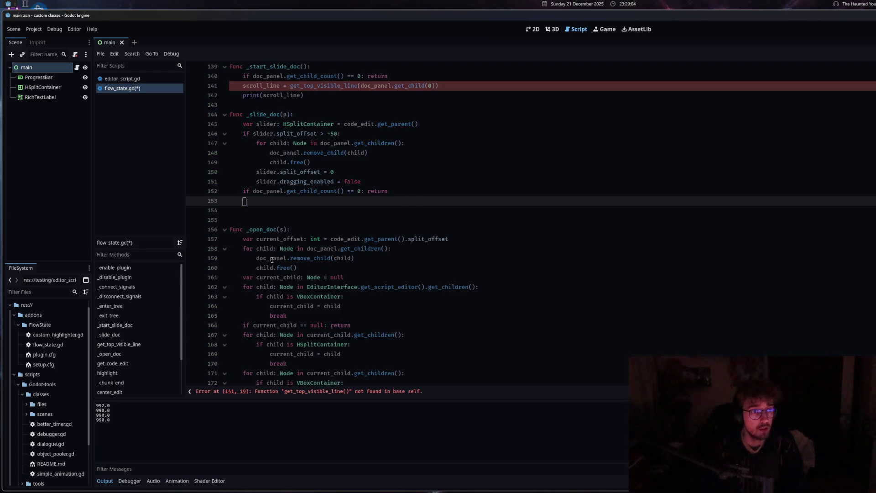
scroll(271, 260, "up", 2)
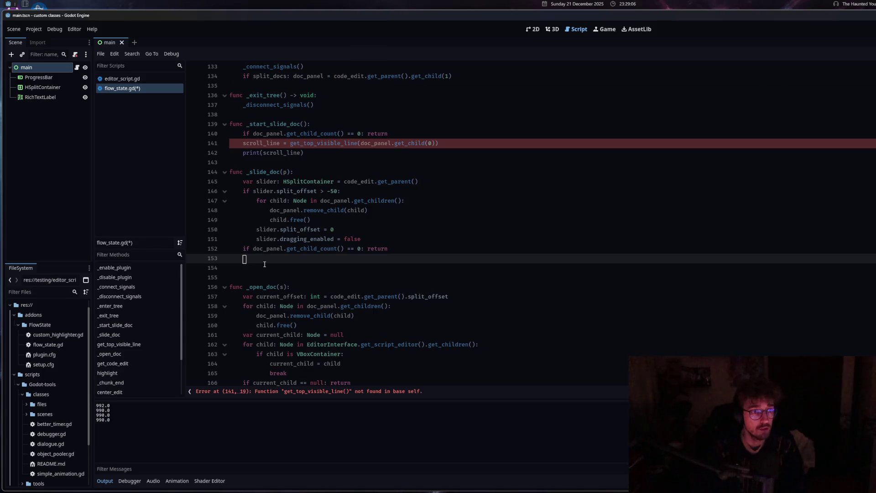
key("BackSpace")
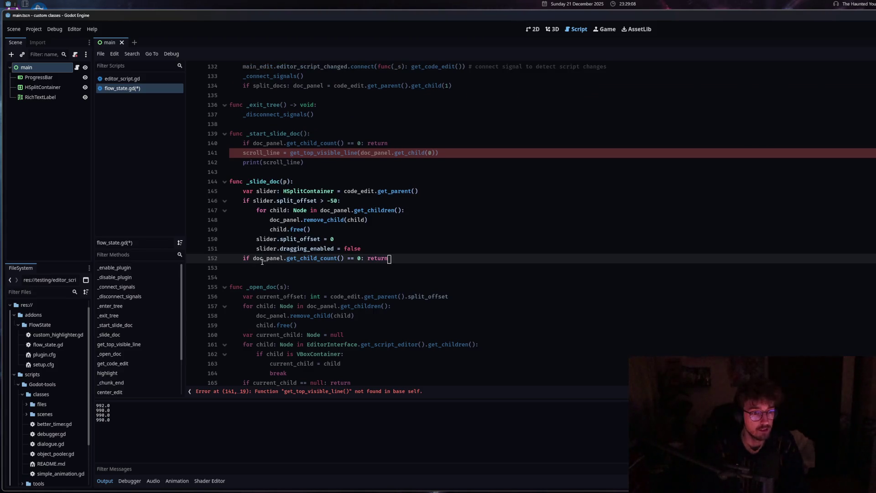
- Delete _start_slide_doc and its drag_started connect/disconnect lines, then save
scroll(270, 245, "up", 5)
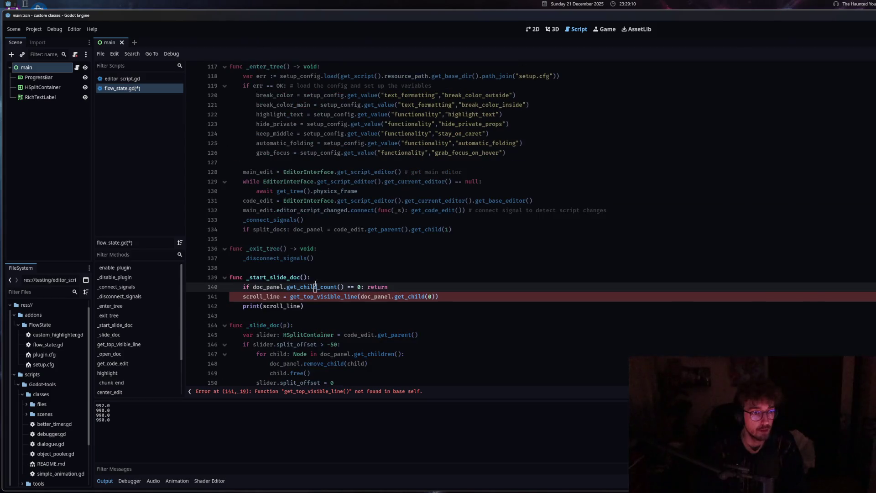
left_click_drag(305, 306, 202, 273)
key("Delete")
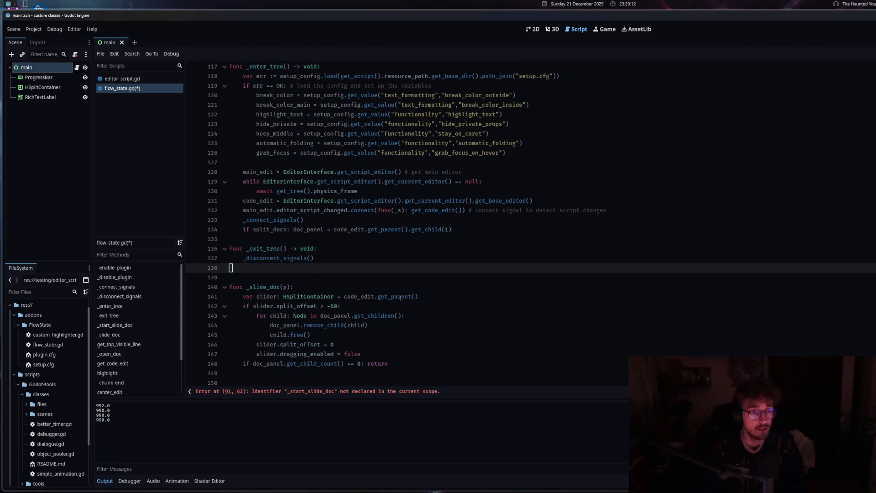
left_click(348, 391)
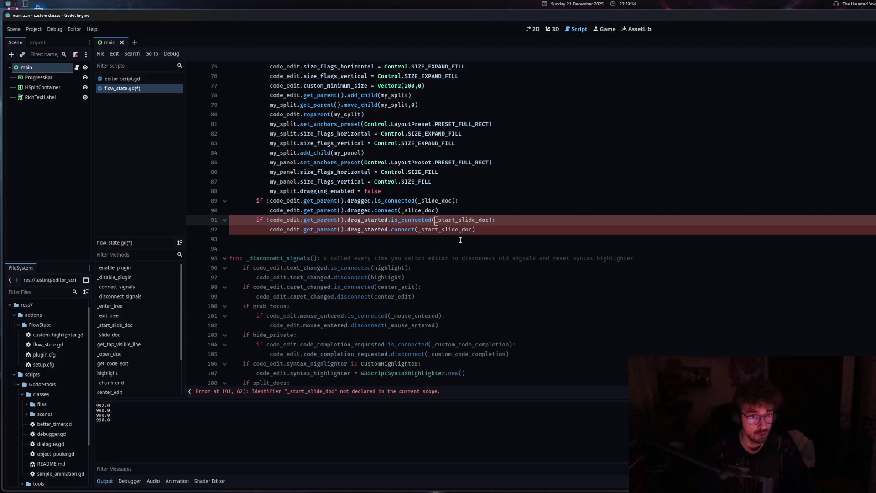
left_click_drag(455, 241, 229, 220)
key("Delete")
scroll(423, 269, "up", 6)
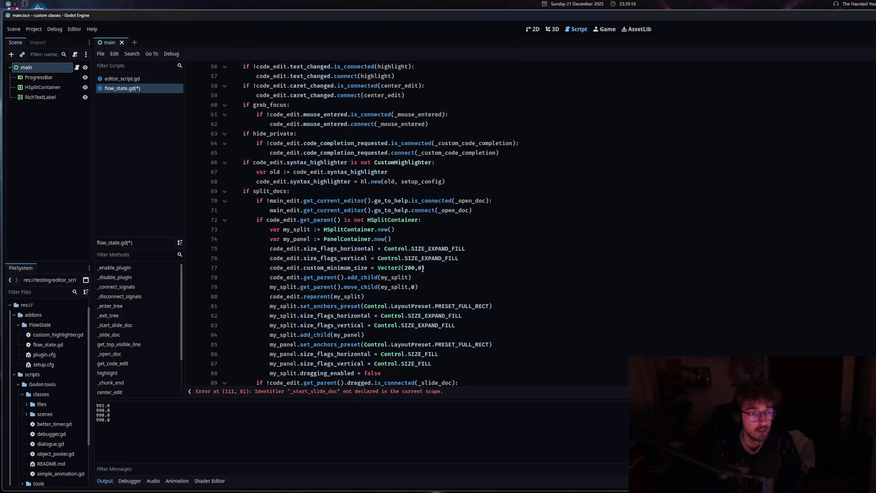
scroll(417, 271, "down", 13)
left_click_drag(486, 229, 217, 218)
key("BackSpace")
key("BackSpace")
key("ctrl+s")
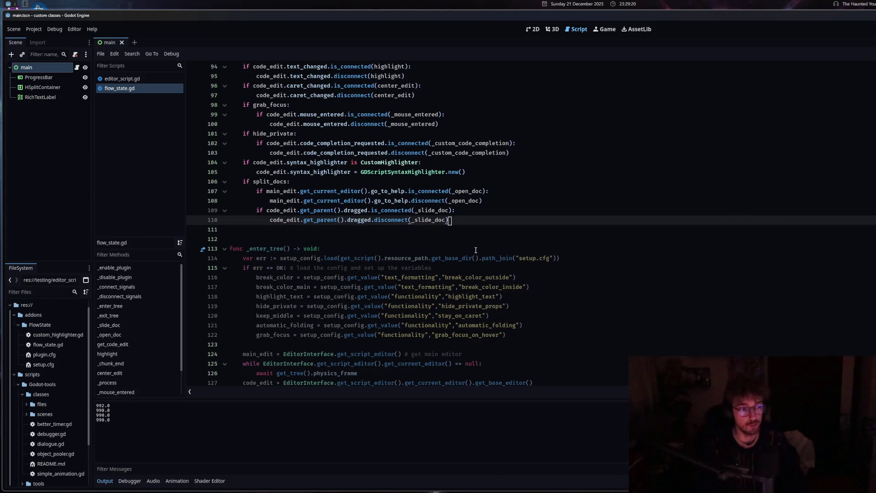
- Review the remaining config block and _open_doc code, dismissing the EditorInterface documentation popup
left_click(565, 258)
scroll(543, 311, "down", 4)
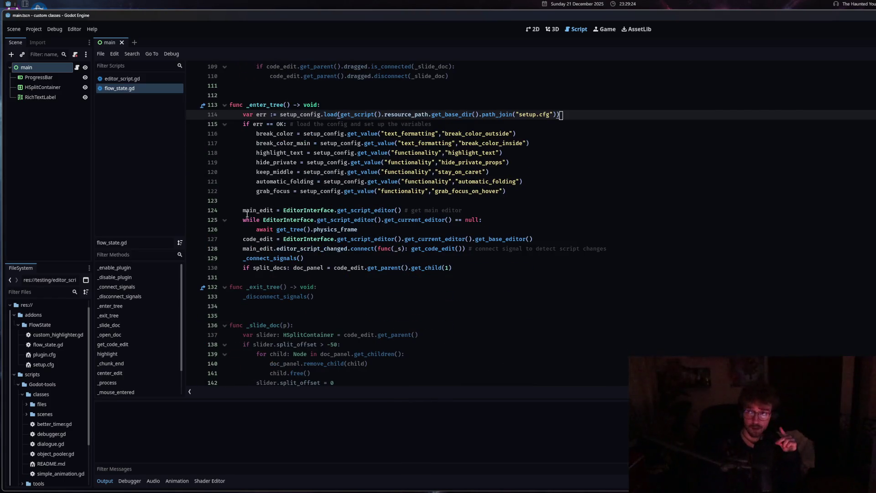
mouse_move(327, 213)
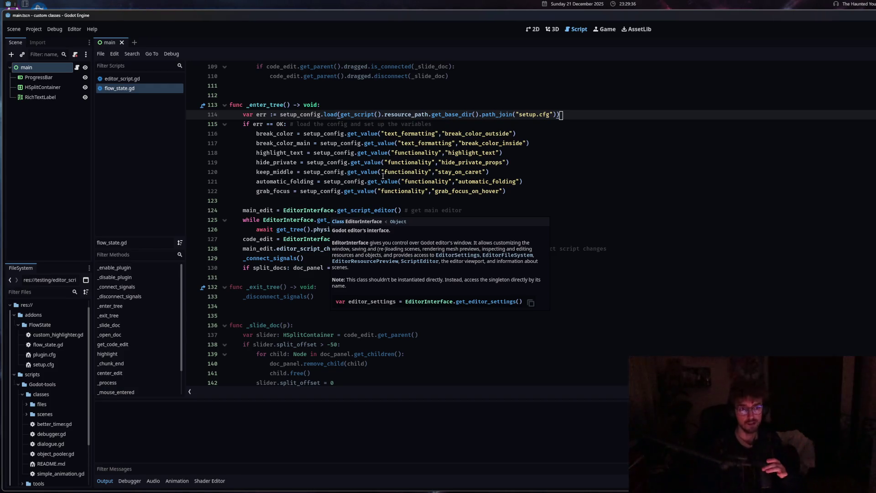
left_click(326, 190)
key("Up")
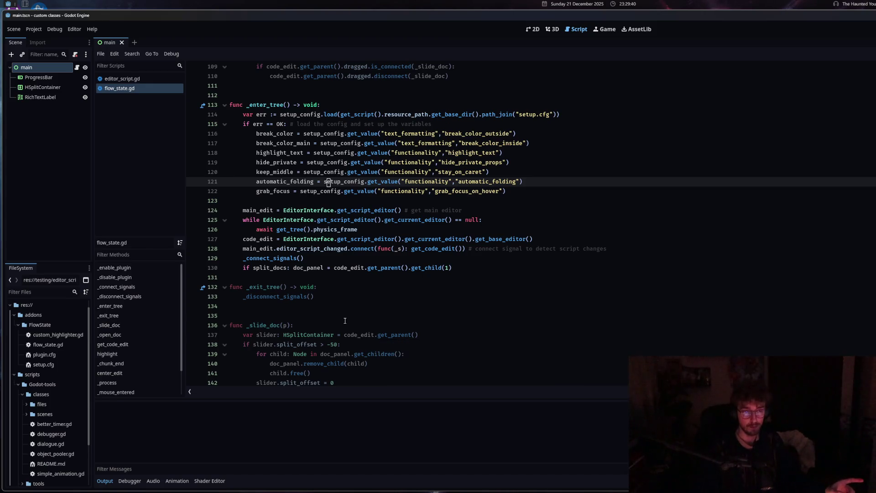
left_click(345, 334)
left_click(345, 229)
left_click(342, 171)
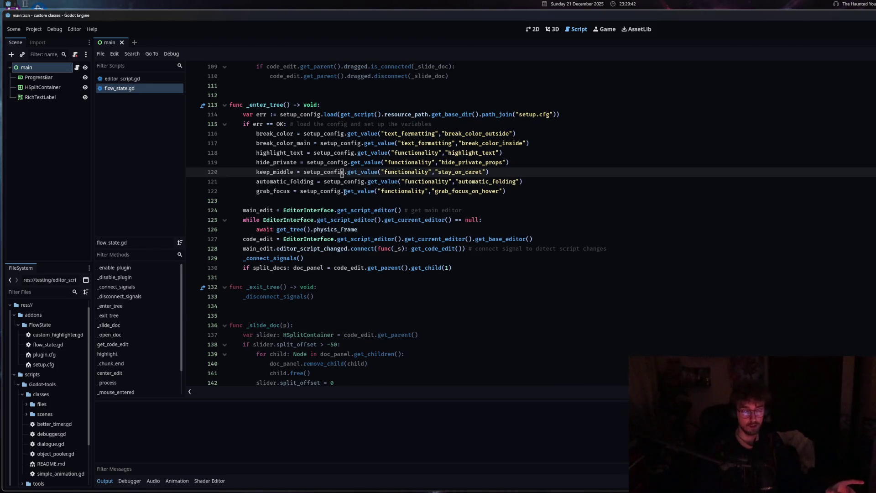
mouse_move(350, 234)
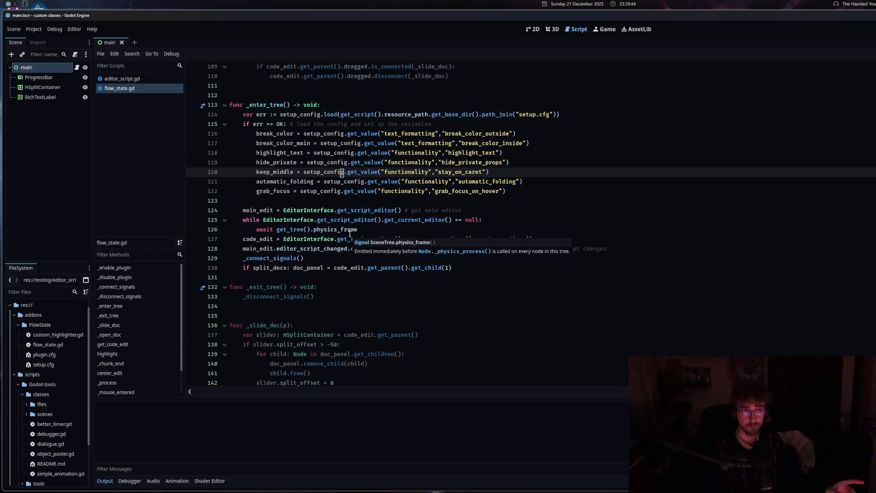
scroll(340, 277, "up", 10)
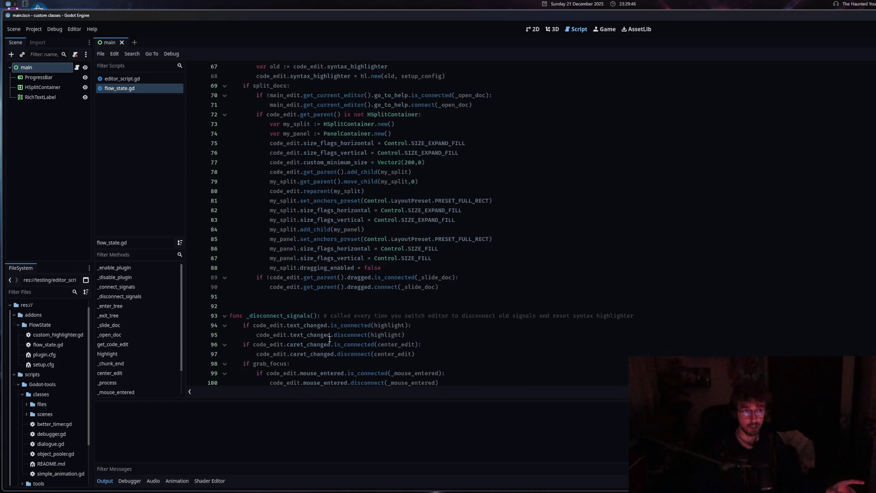
scroll(329, 339, "down", 14)
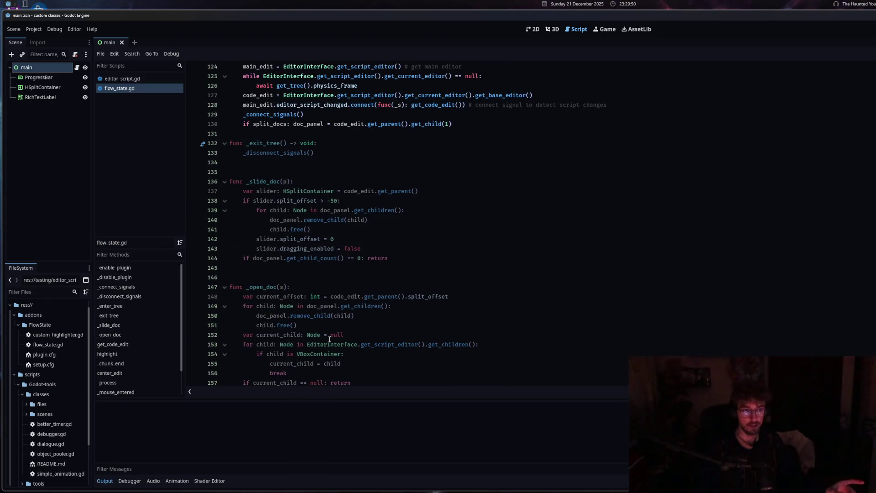
scroll(329, 339, "down", 12)
scroll(327, 338, "up", 2)
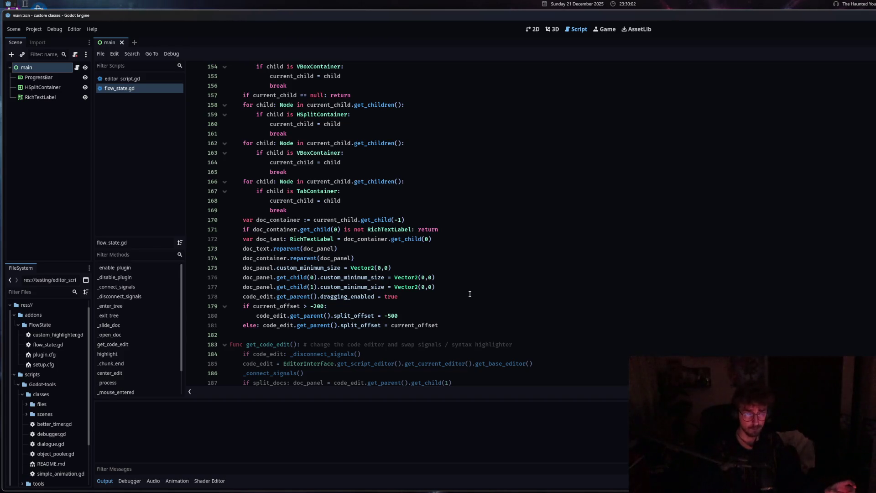
- Open a blank line above dragging_enabled and move it up under the minimum-size line
left_click(470, 294)
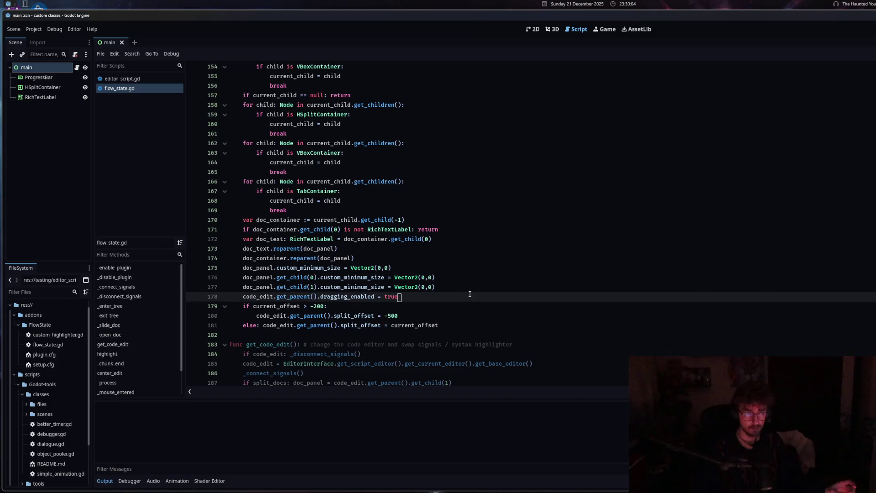
key("ctrl+shift+Return")
type("d")
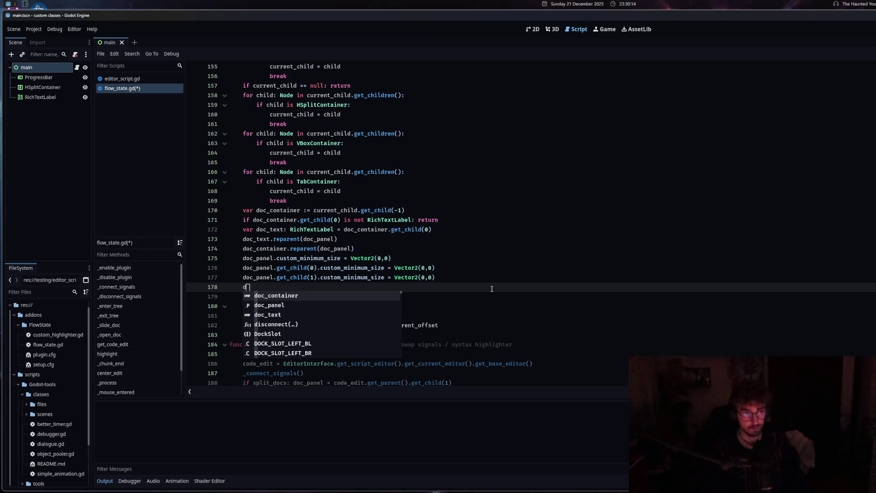
key("BackSpace")
key("BackSpace")
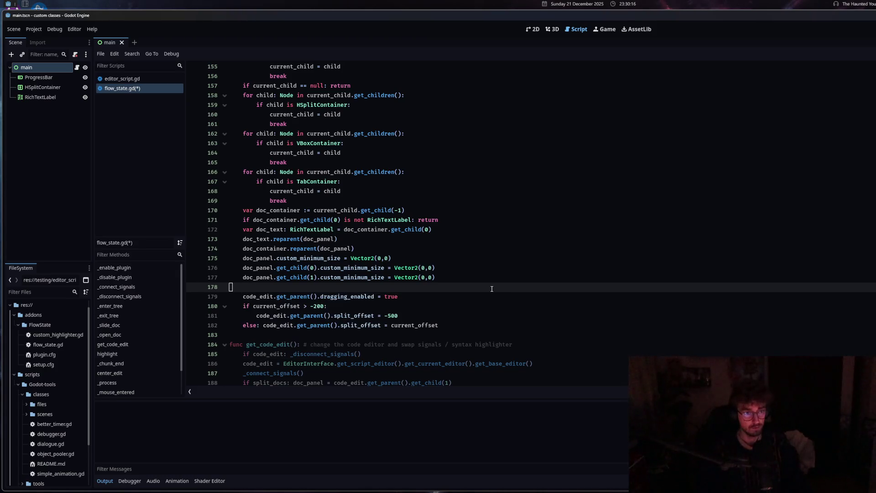
key("alt+Up")
key("alt+Up")
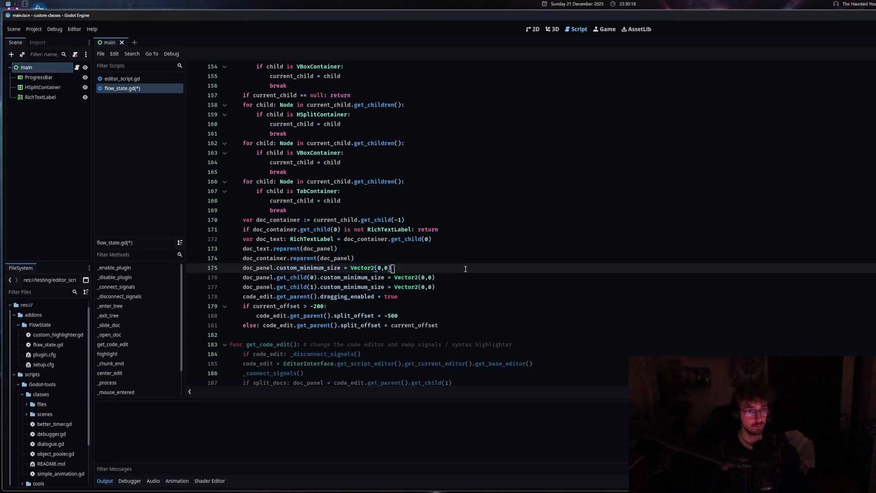
- Try writing doc_container.clip on the blank line, then delete it
type("doc_co")
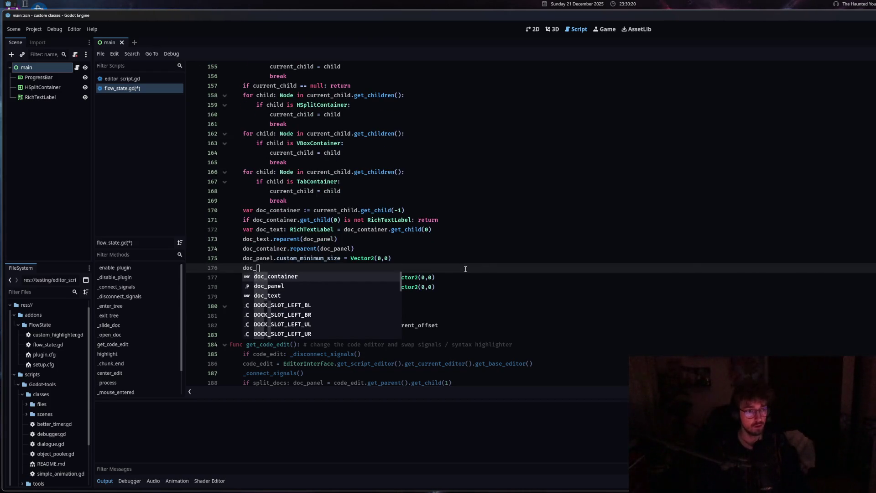
key("Return")
type("clip")
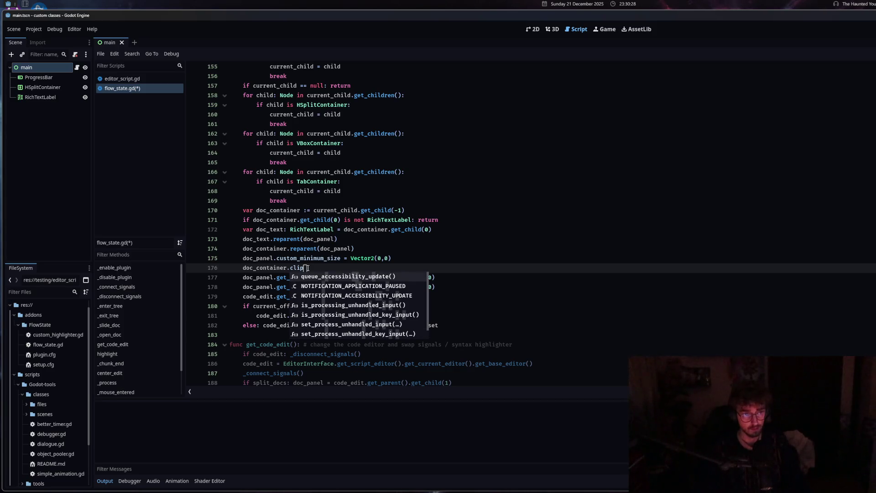
left_click_drag(307, 268, 244, 267)
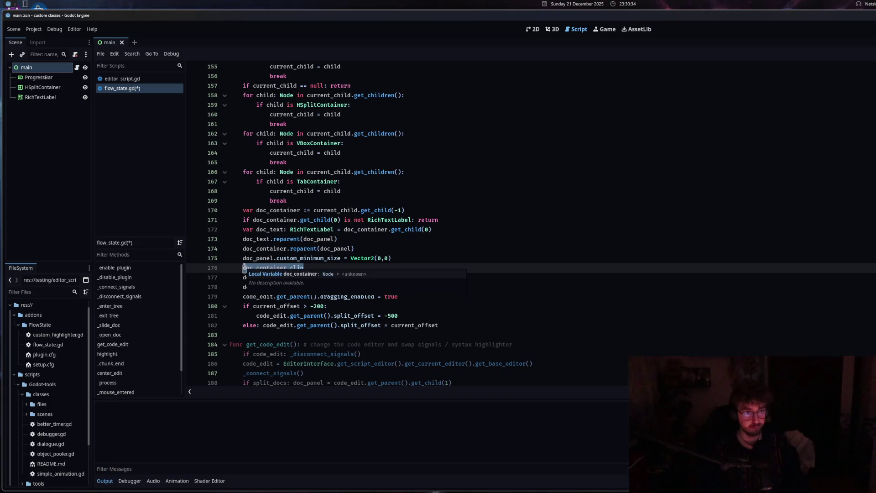
key("BackSpace")
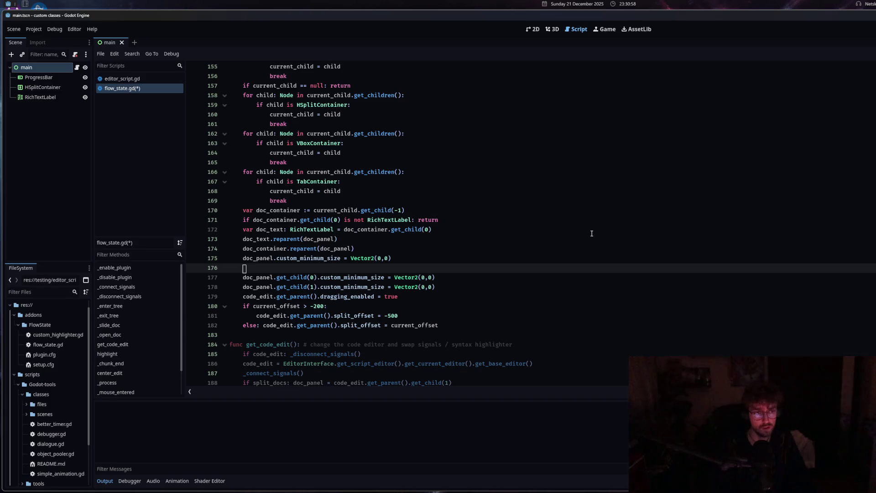
left_click_drag(313, 210, 406, 210)
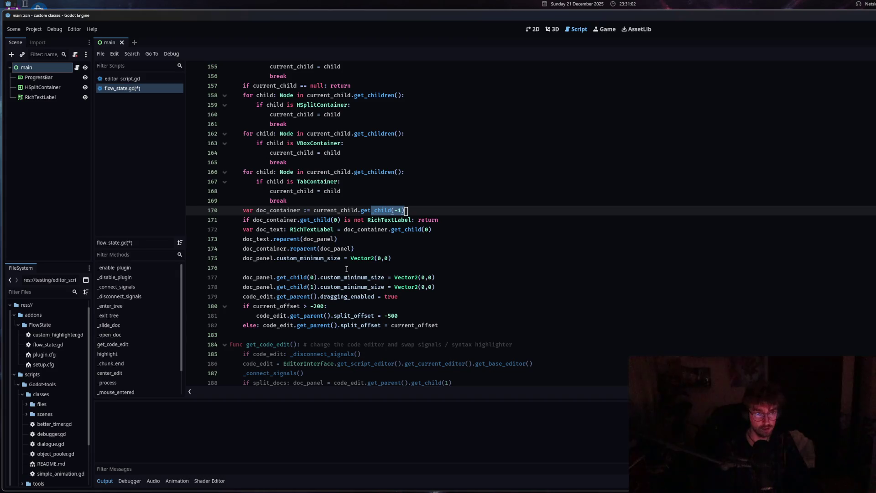
left_click(409, 220)
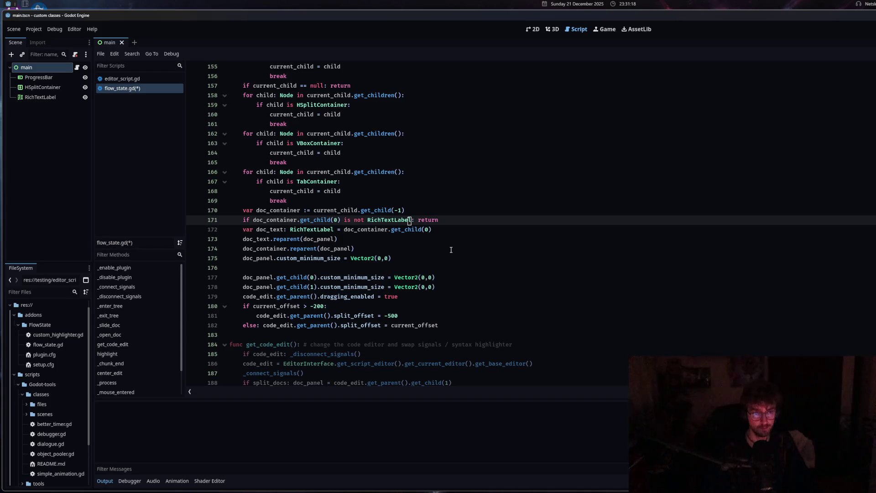
left_click_drag(256, 230, 443, 229)
left_click(443, 229)
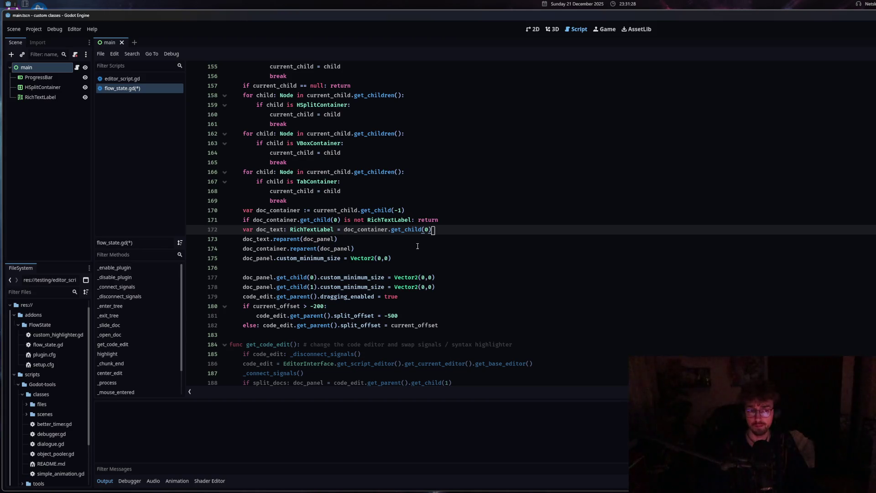
left_click(431, 259)
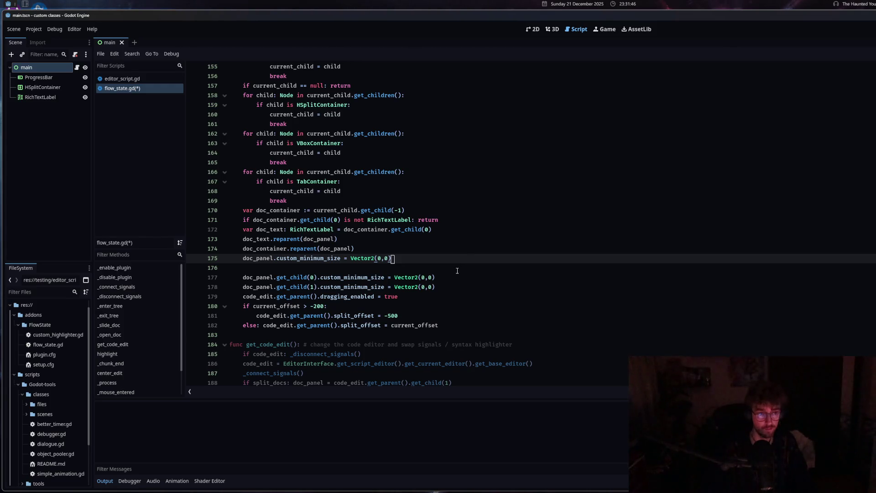
- Add doc_panel.clip_children = CLIP_CHILDREN_AND_DRAW after line 175, then select that assignment
key("Return")
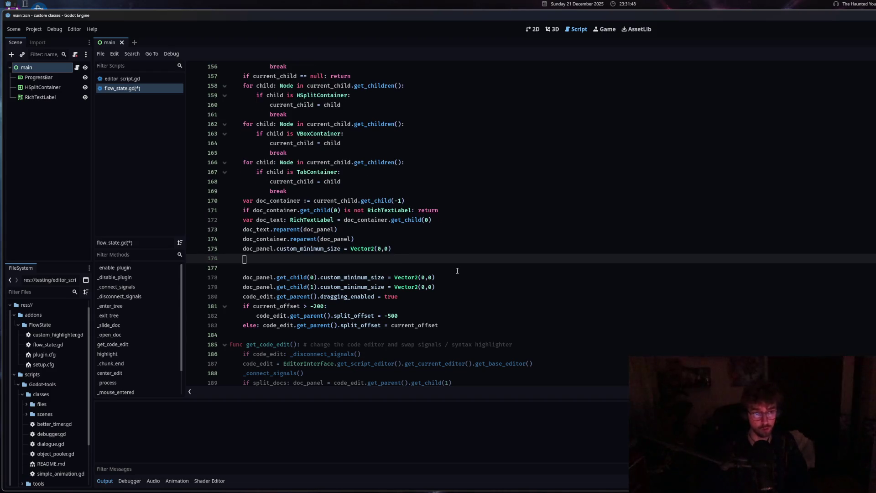
type("do")
type("c_panel.")
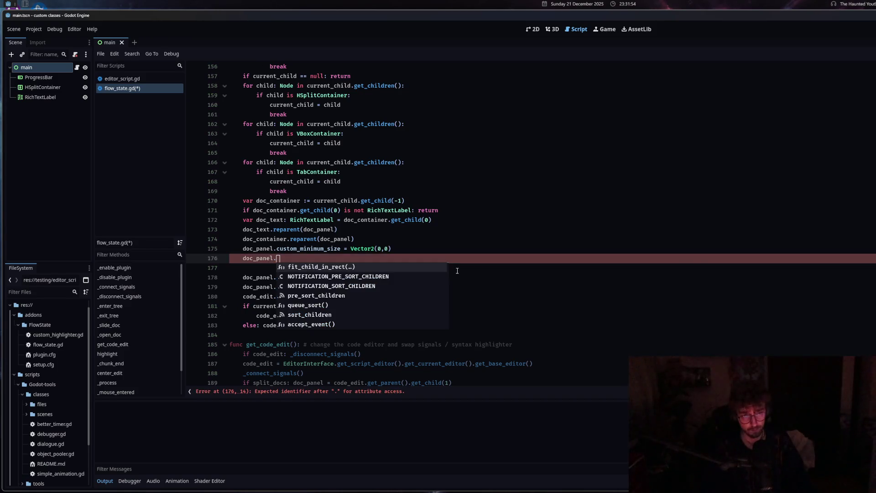
type("c")
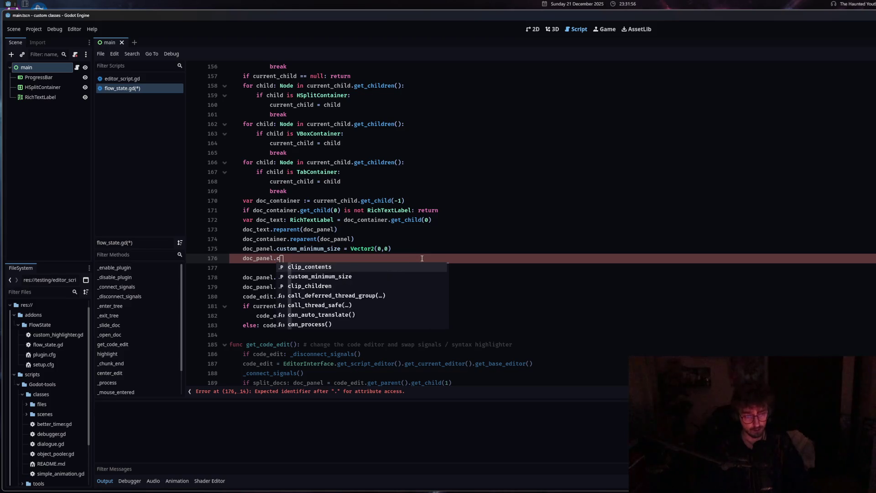
type("lip")
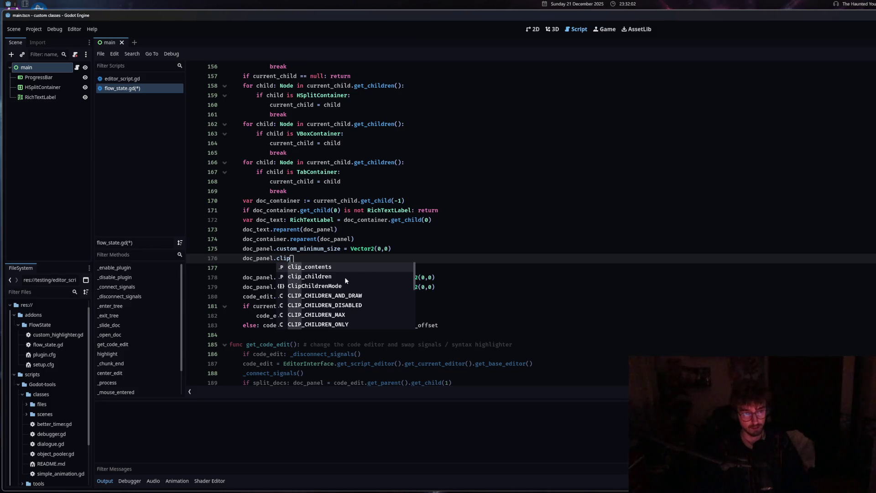
left_click(346, 276)
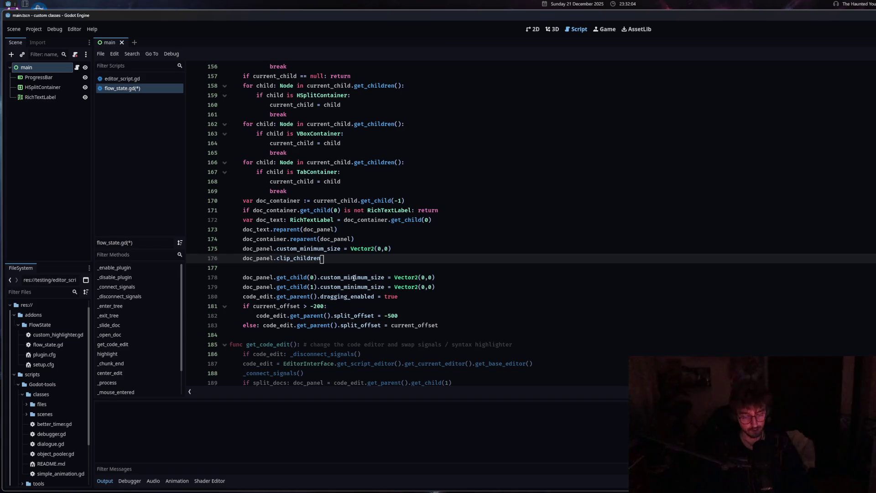
type(" =")
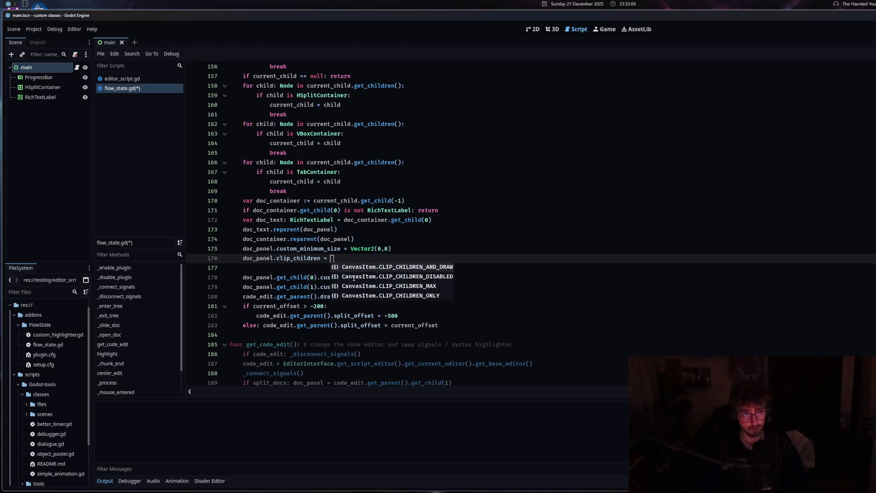
left_click(424, 268)
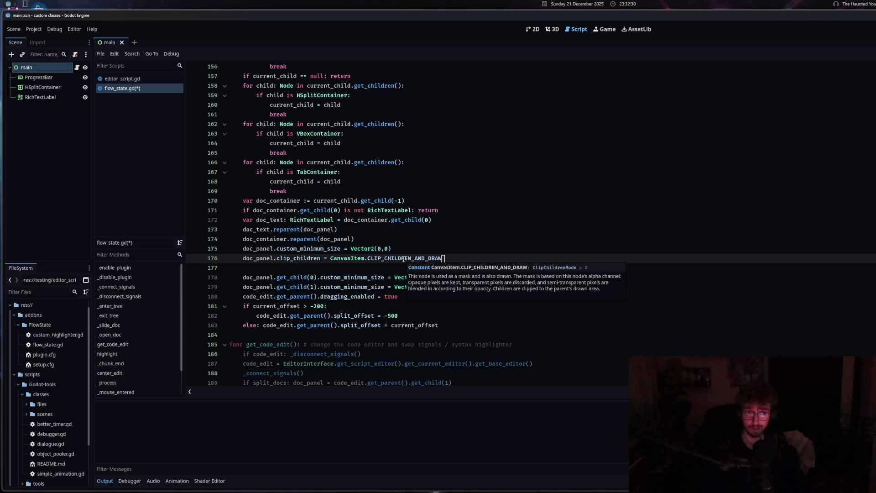
left_click_drag(445, 258, 282, 259)
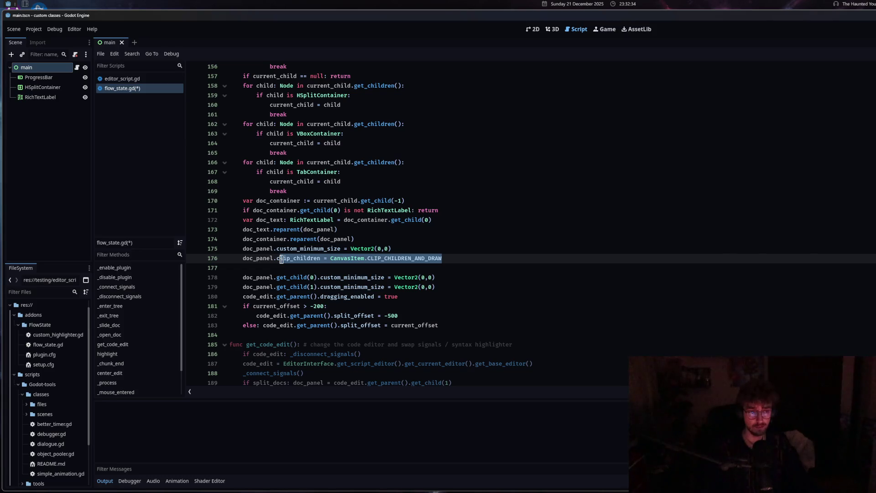
- Make line 176 read doc_text.clip_contents instead of doc_panel.clip_contents
type("lip")
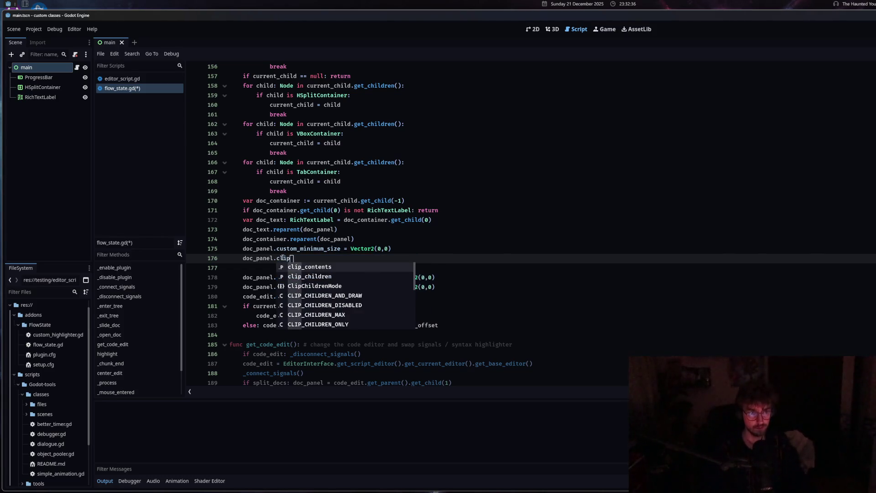
key("Return")
mouse_move(301, 259)
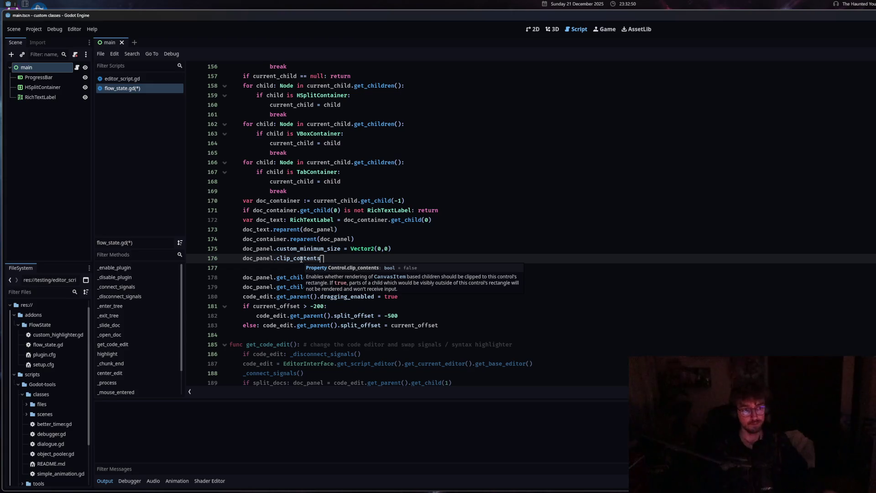
left_click_drag(322, 258, 257, 258)
type("text.clip")
scroll(330, 294, "down", 3)
scroll(330, 294, "up", 3)
key("Return")
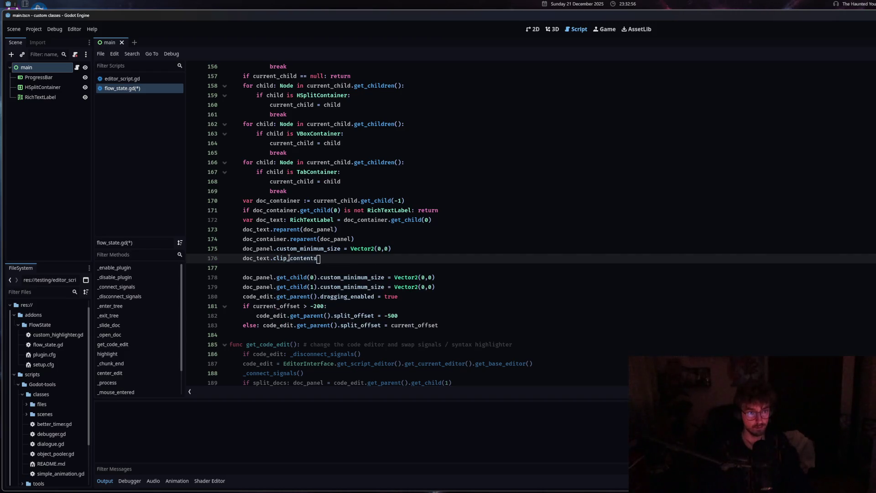
- Check the clip_contents documentation and select the first 0 in line 175's Vector2(0,0)
mouse_move(288, 258)
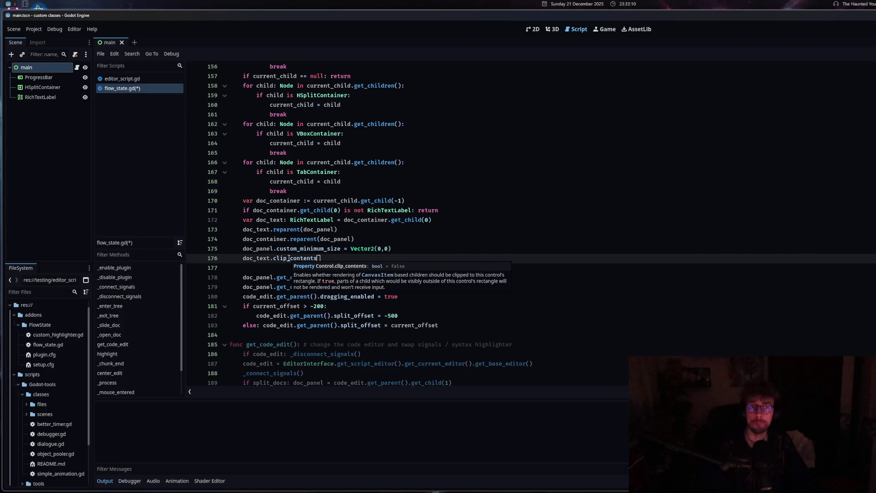
left_click(289, 258)
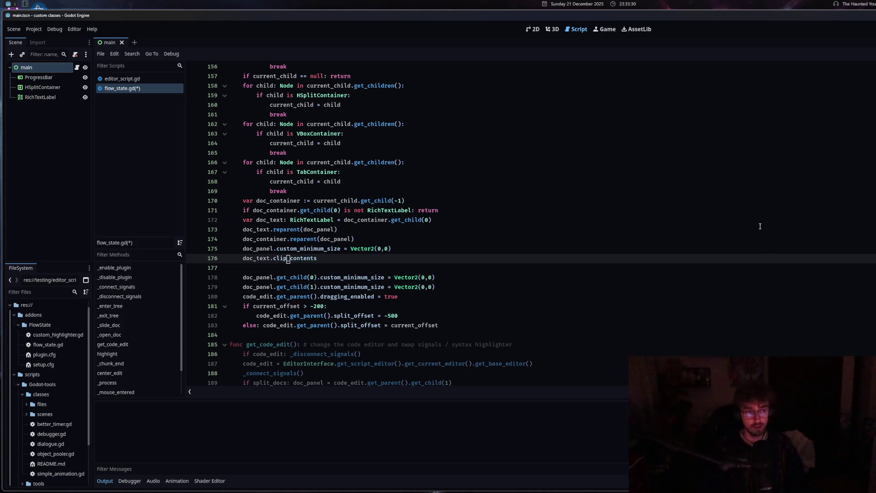
left_click(343, 260)
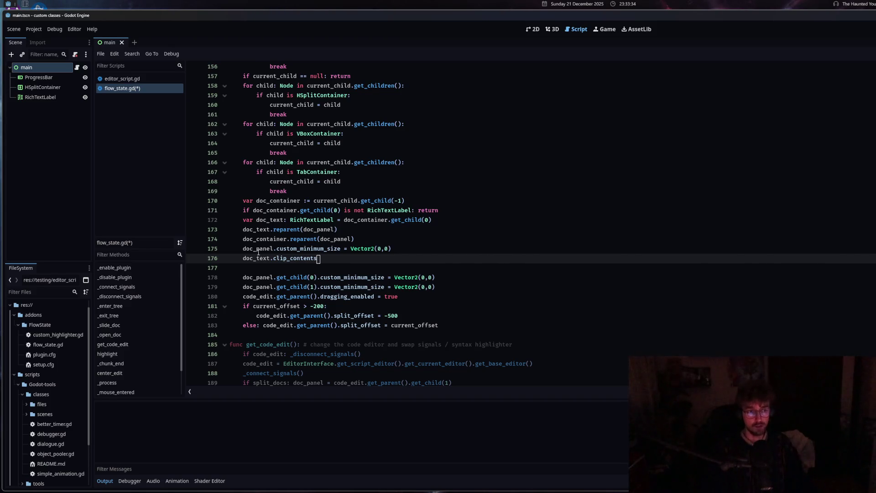
left_click_drag(242, 249, 277, 249)
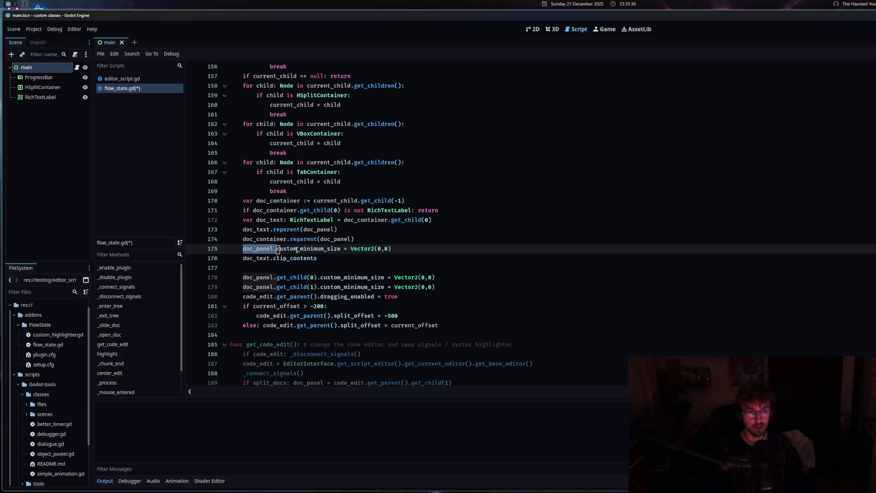
left_click(295, 249)
left_click(382, 249)
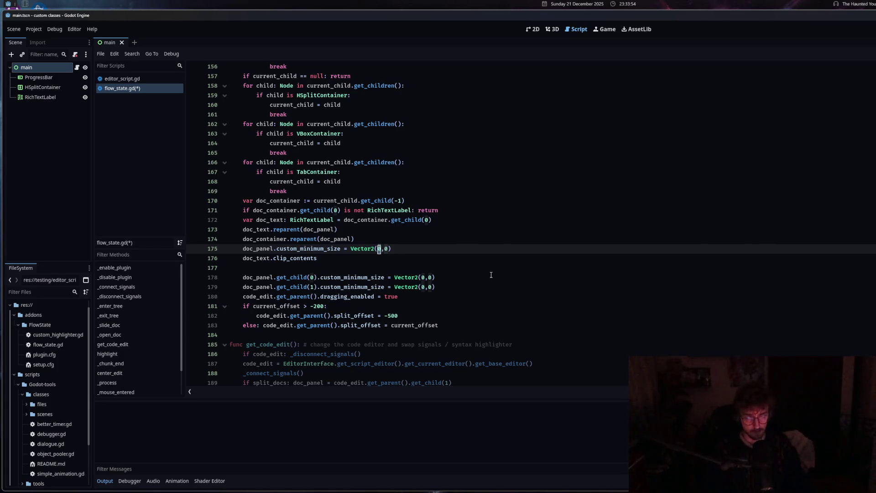
- Change line 175's minimum size to Vector2(500,0) and select the doc_text.clip_contents line
type("500")
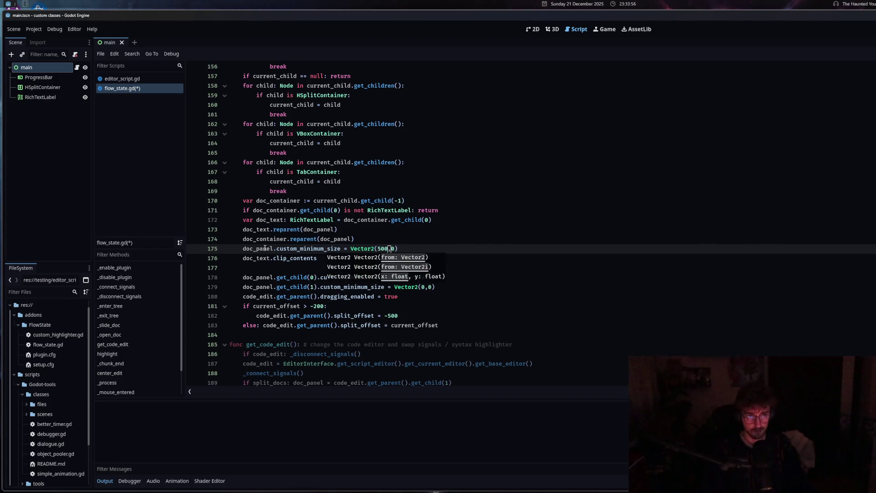
key("Down")
key("shift+Home")
key("shift+Up")
key("shift+Down")
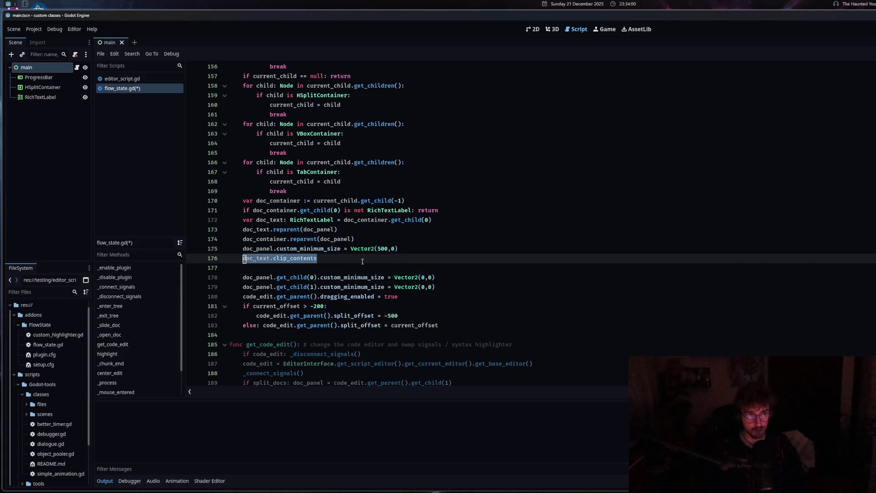
- Replace the doc_text.clip_contents line with a code_edit reference
type("pl")
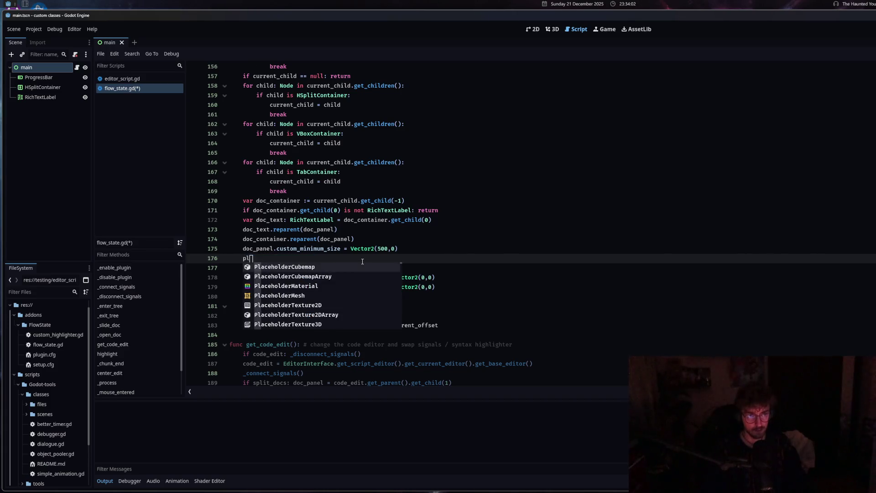
key("BackSpace")
key("BackSpace")
type("split")
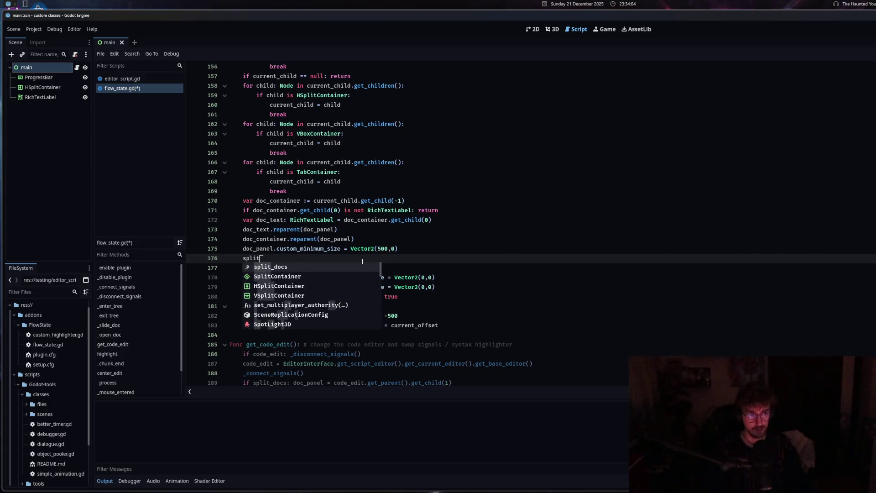
scroll(305, 274, "down", 5)
key("Escape")
double_click(256, 258)
type("code")
key("Return")
- Extend line 176 to code_edit.get_parent().clip
type(".get_pa")
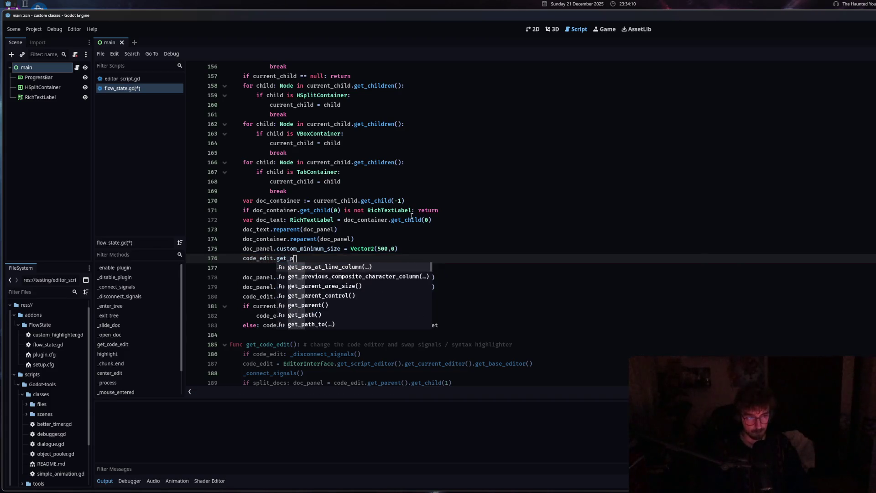
left_click(325, 286)
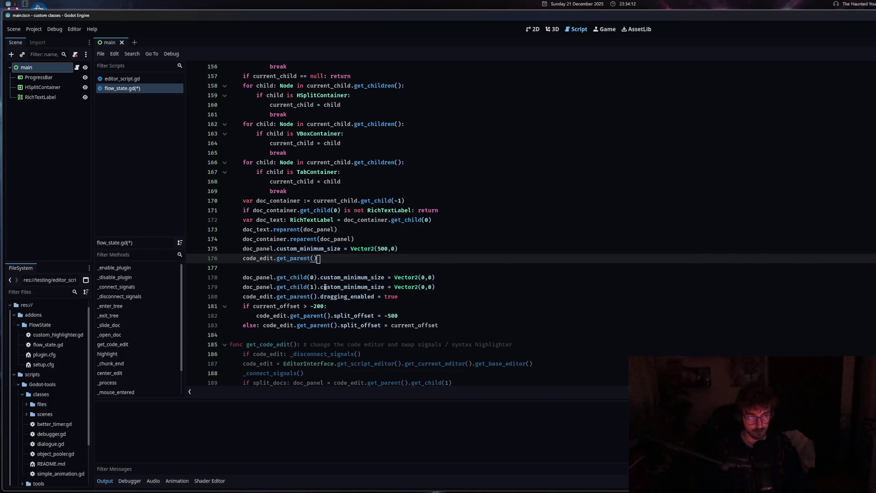
scroll(324, 287, "down", 10)
scroll(323, 289, "up", 5)
scroll(324, 289, "up", 4)
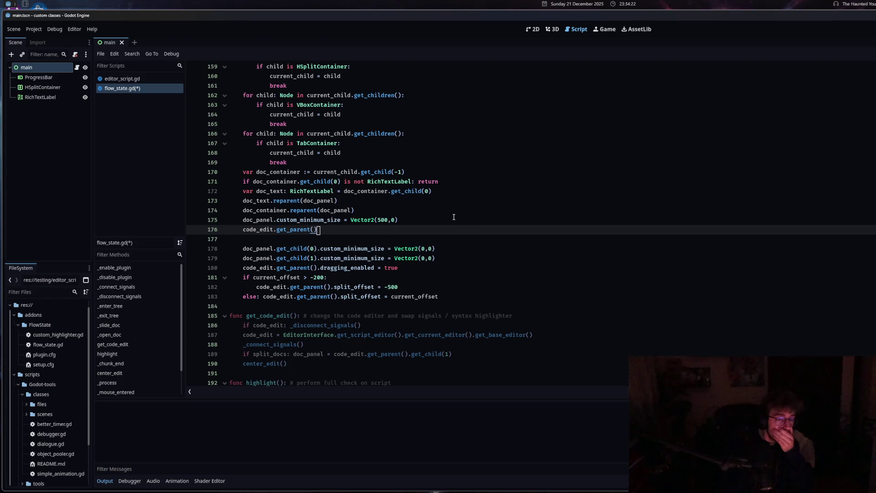
type(".")
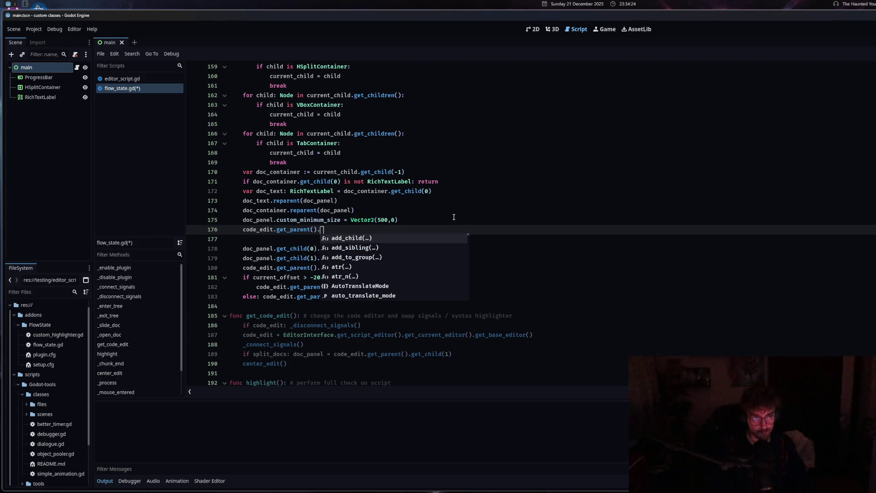
type("clip")
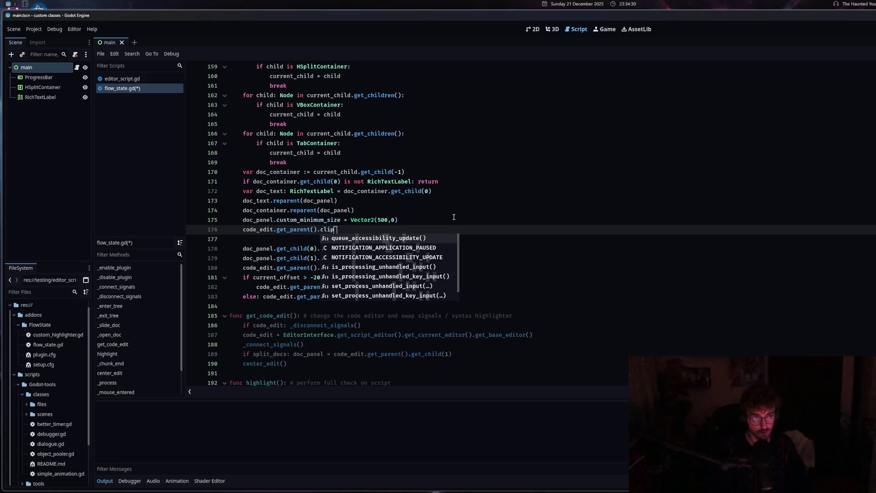
key("Escape")
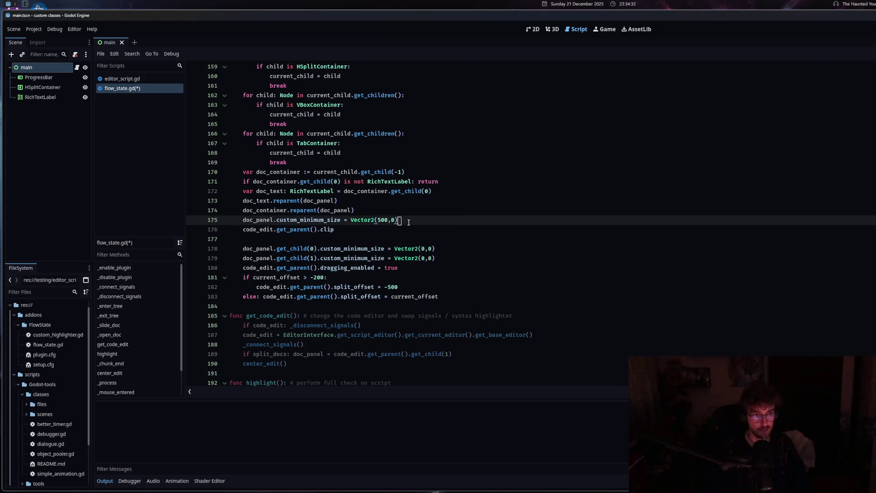
- Use a temporary HSplitContainer test variable to complete clip_children = CLIP_CHILDREN_AND_DRAW on the get_parent line
key("ctrl+shift+Return")
type("var test: ")
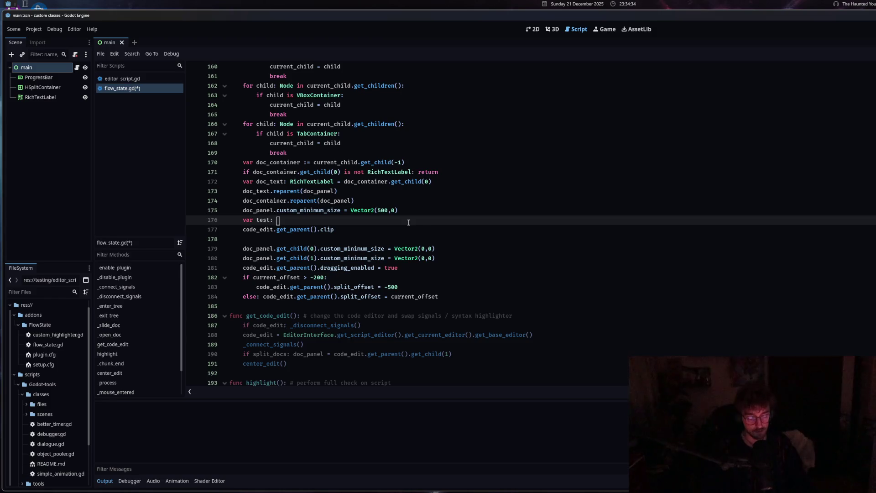
type("Split")
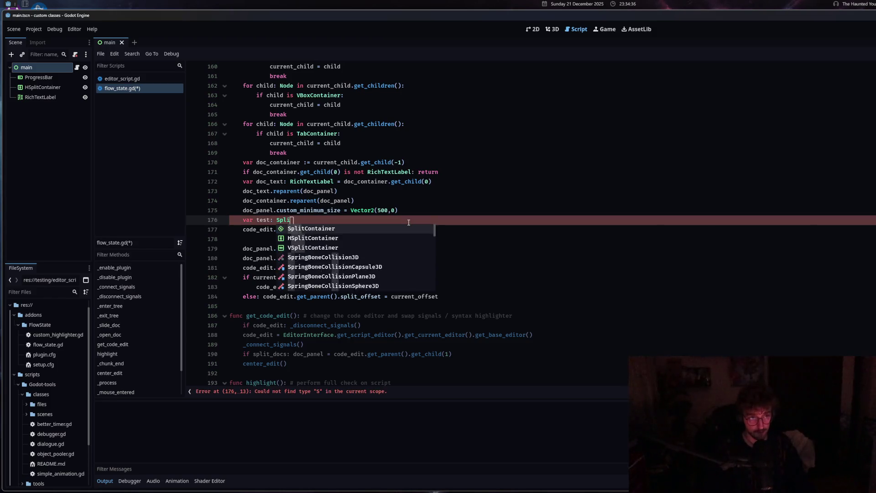
left_click(355, 241)
key("Return")
type("test.clip")
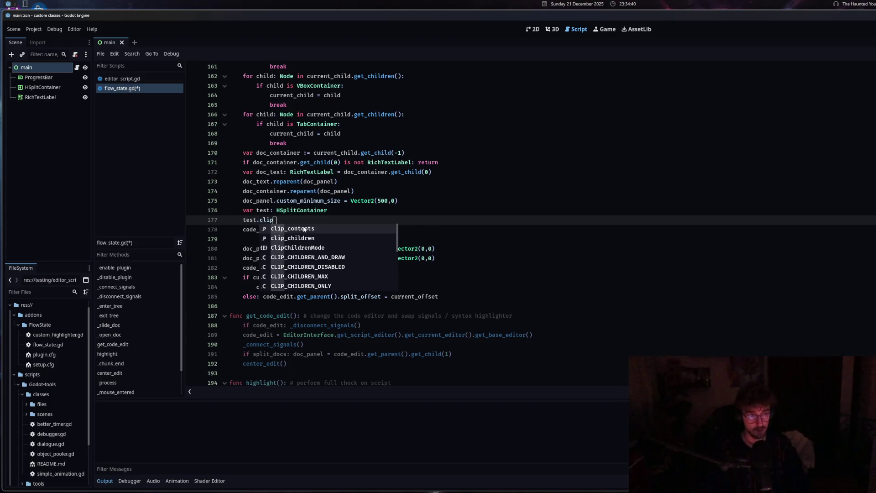
left_click(301, 238)
type("=")
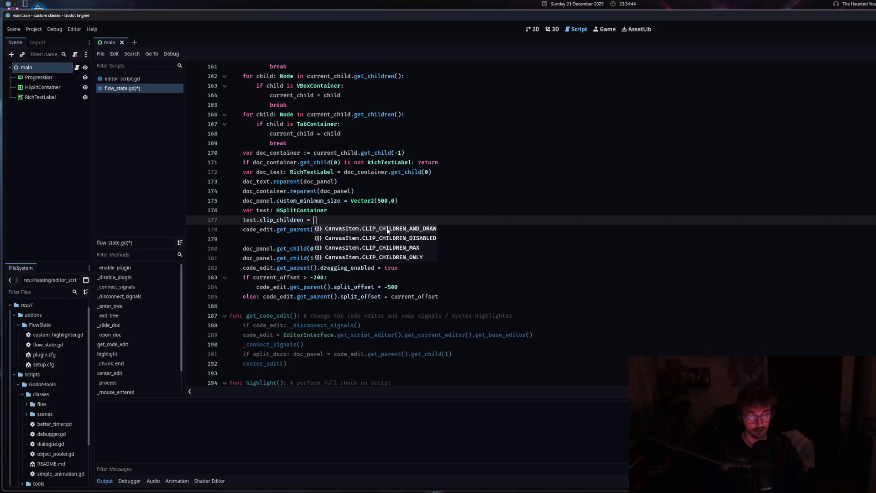
left_click(388, 228)
left_click_drag(425, 219, 256, 220)
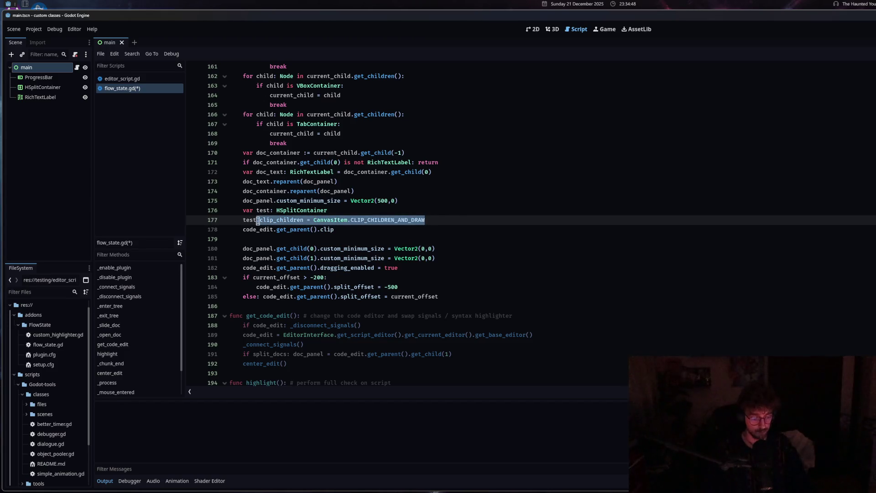
key("BackSpace")
left_click(341, 230)
key("ctrl+z")
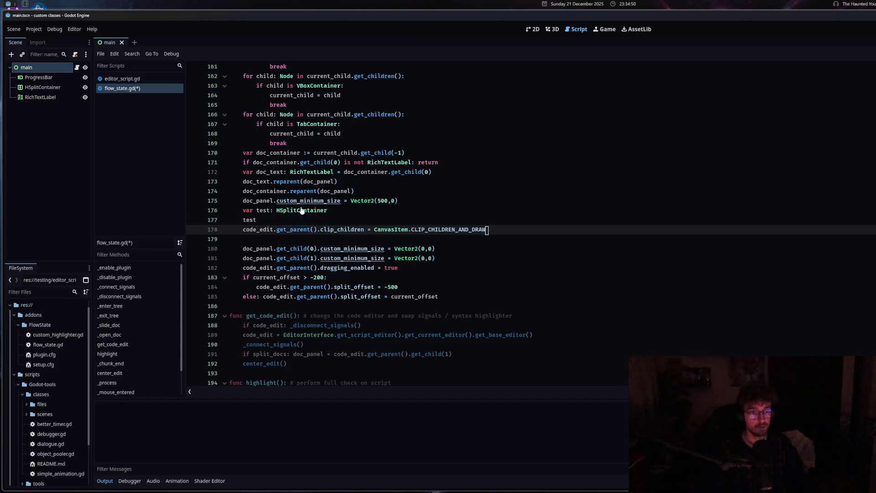
- Delete the temporary test lines and save flow_state.gd
left_click(262, 220)
left_click_drag(262, 221, 215, 212)
key("BackSpace")
key("ctrl+s")
left_click(157, 83)
left_click(157, 88)
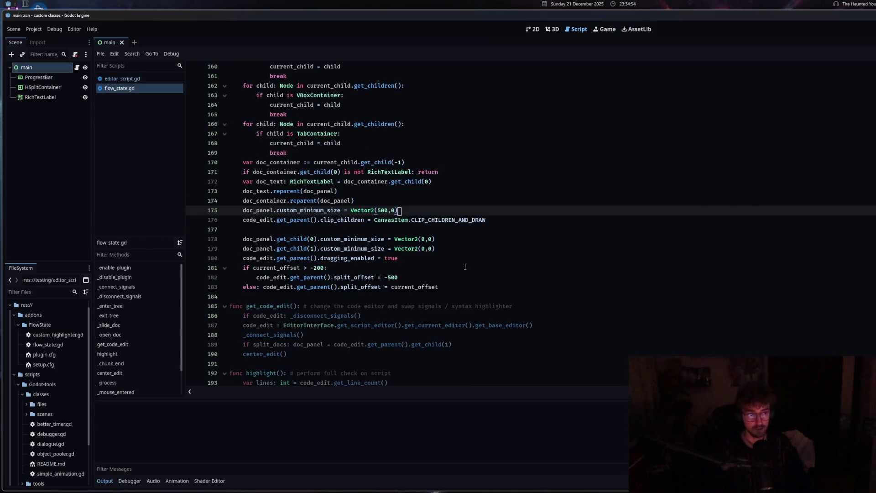
double_click(383, 172)
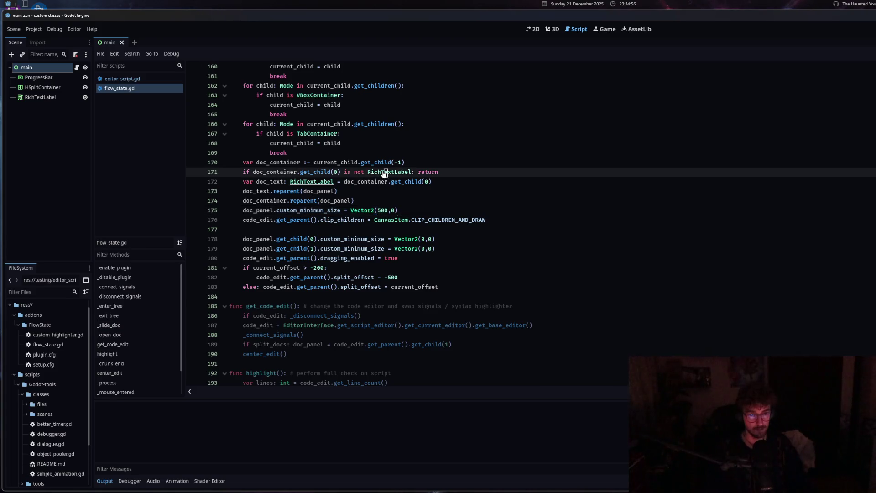
- Check the RichTextLabel documentation and browse the other clip_children modes
key("Home")
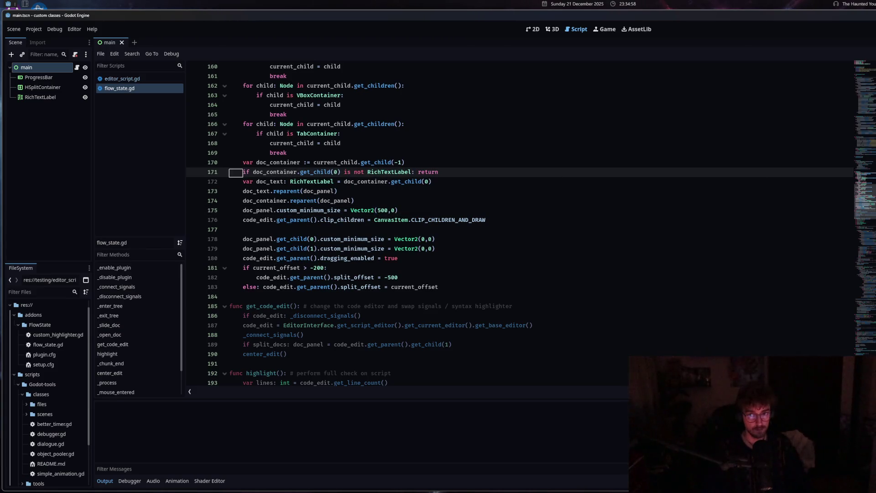
key("alt+F1")
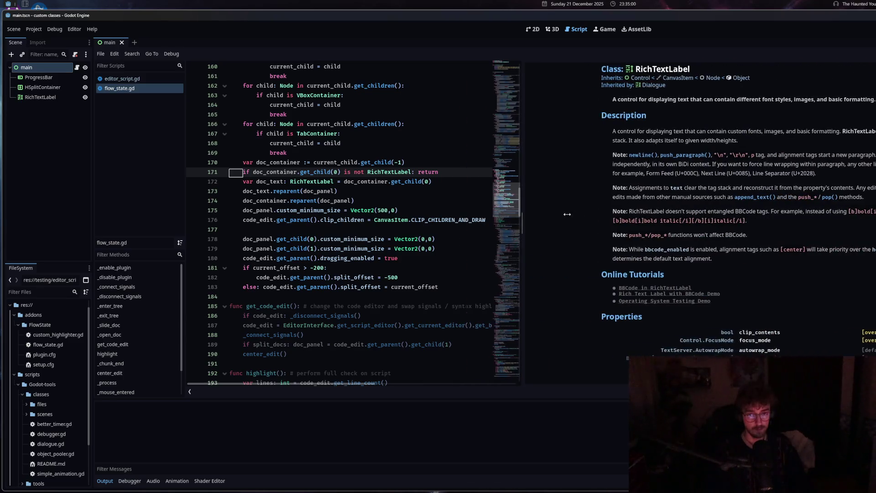
key("Escape")
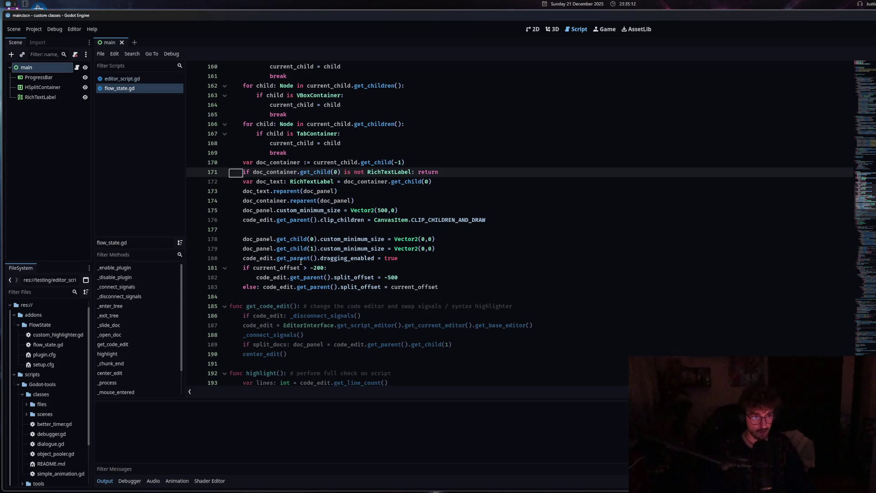
mouse_move(300, 258)
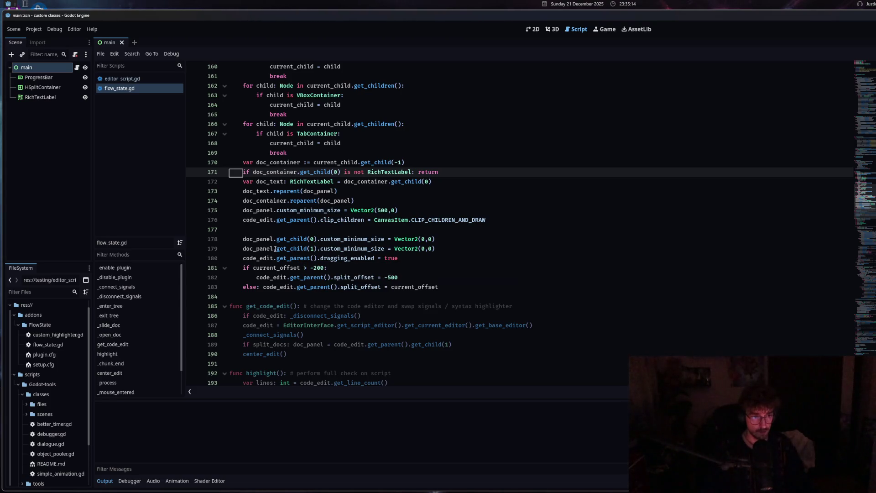
left_click(285, 220)
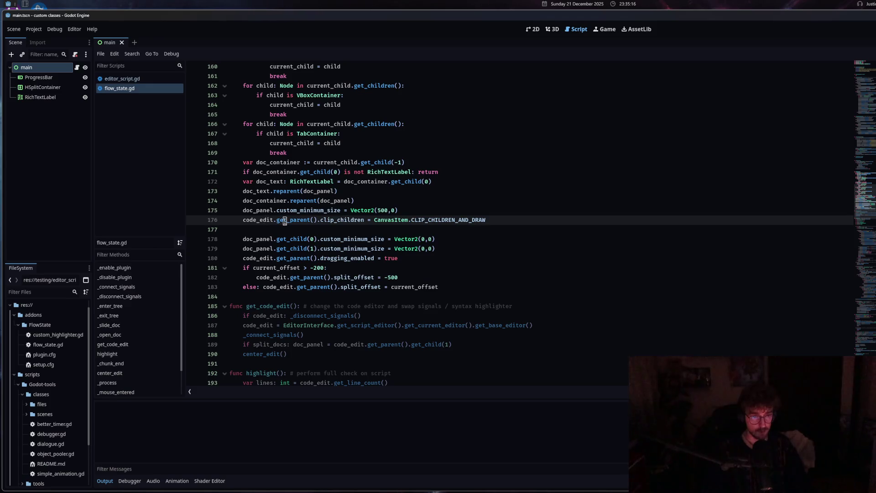
left_click_drag(488, 220, 432, 220)
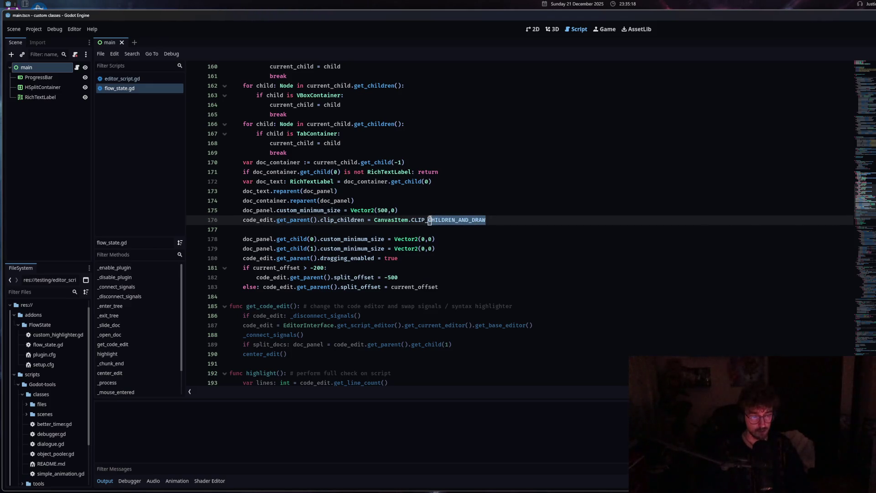
key("BackSpace")
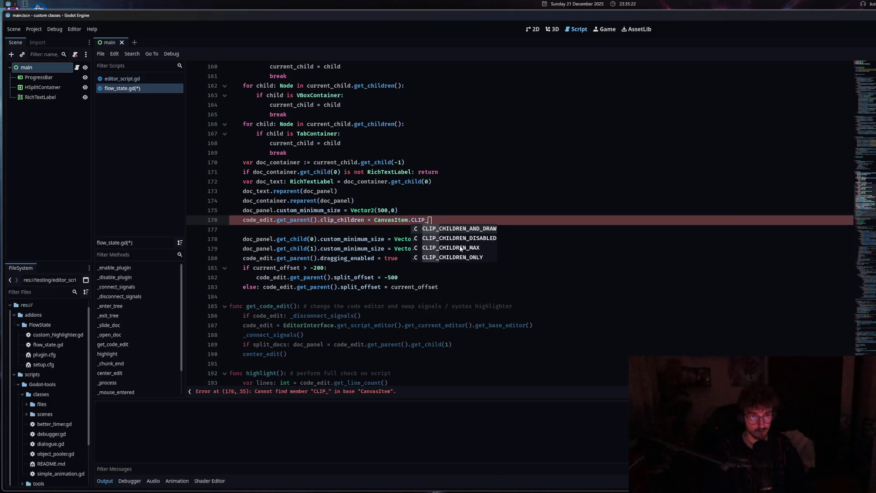
key("Escape")
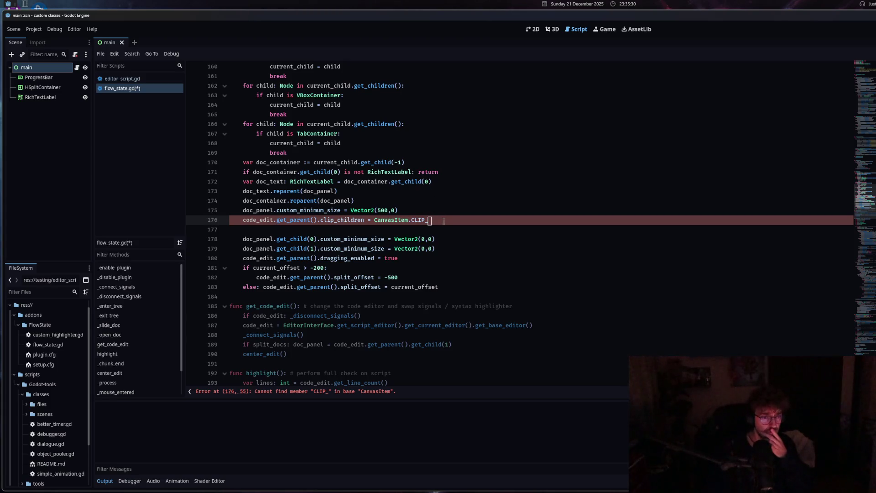
- Delete the Vector2(500,0) minimum-size and clip_children lines and save
left_click_drag(444, 221, 243, 210)
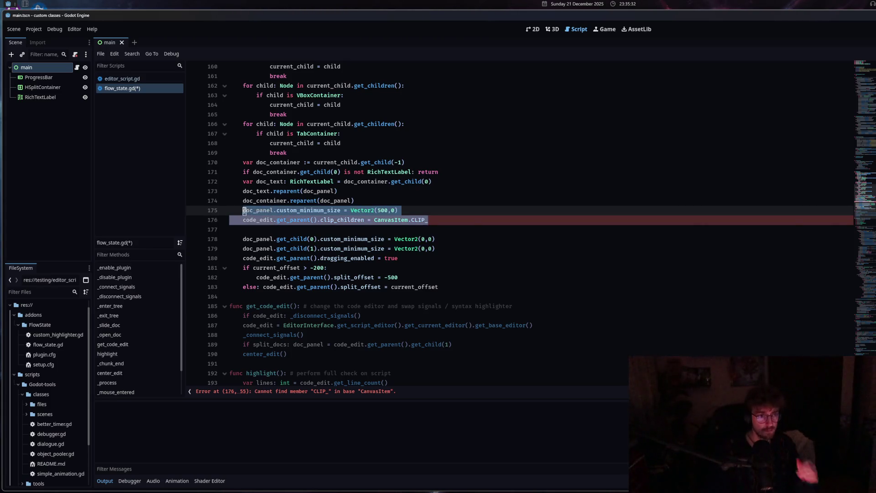
key("BackSpace")
key("BackSpace")
key("ctrl+s")
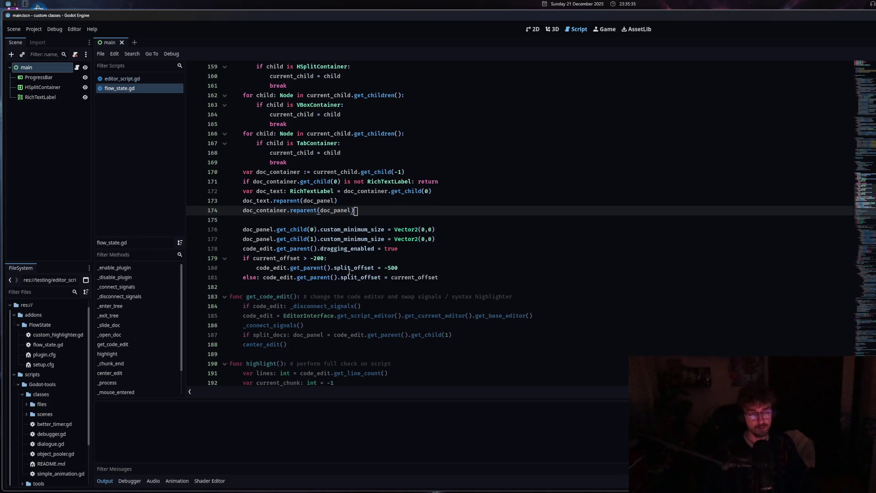
- Add doc_text.autowrap_mode = AUTOWRAP_OFF after line 174 and save flow_state.gd
scroll(366, 350, "up", 5)
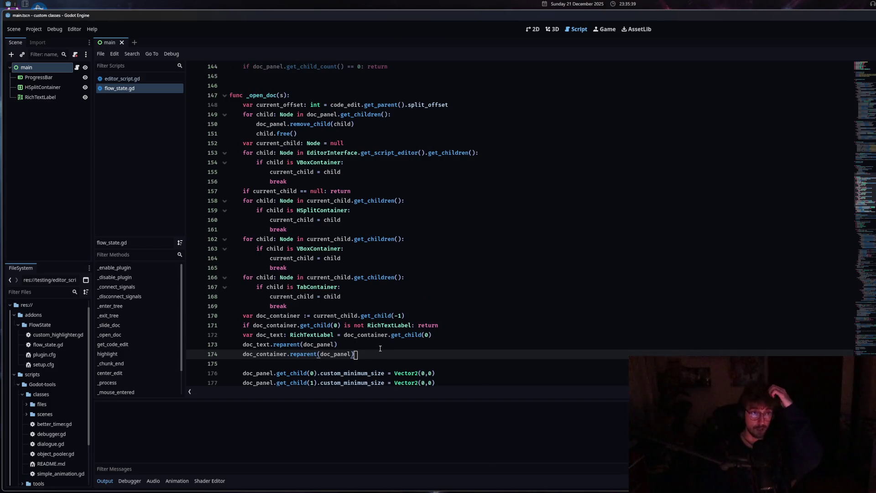
scroll(381, 347, "down", 3)
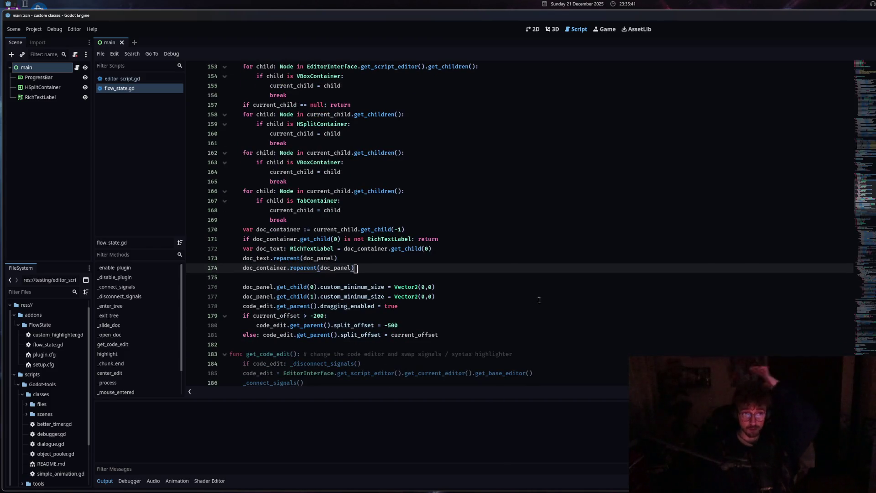
key("Return")
scroll(373, 268, "down", 2)
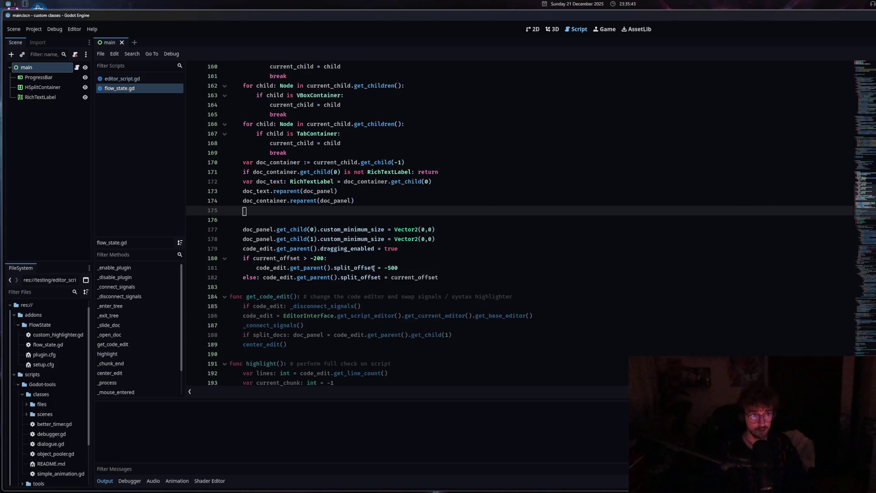
type("doc_te")
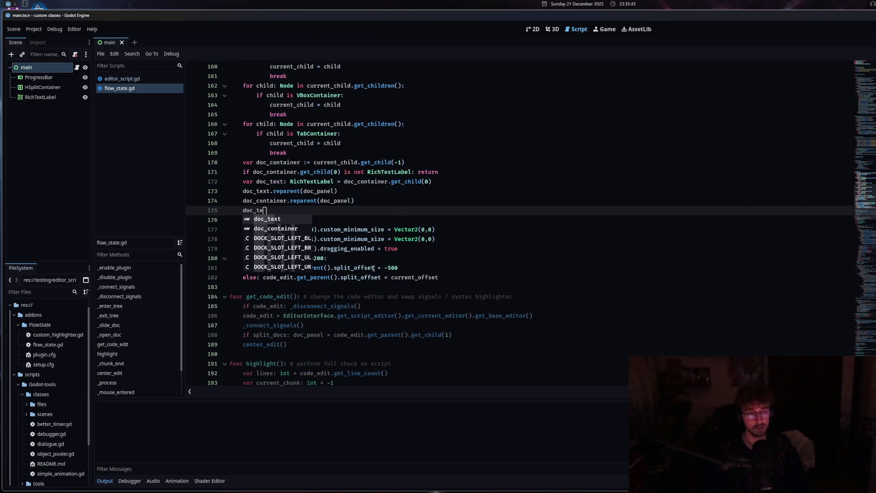
key("Return")
type(".wra")
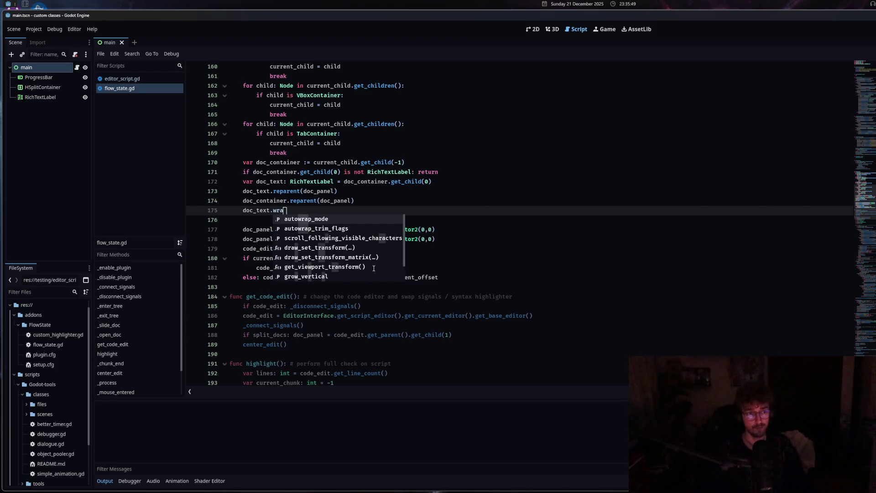
key("Return")
type("=")
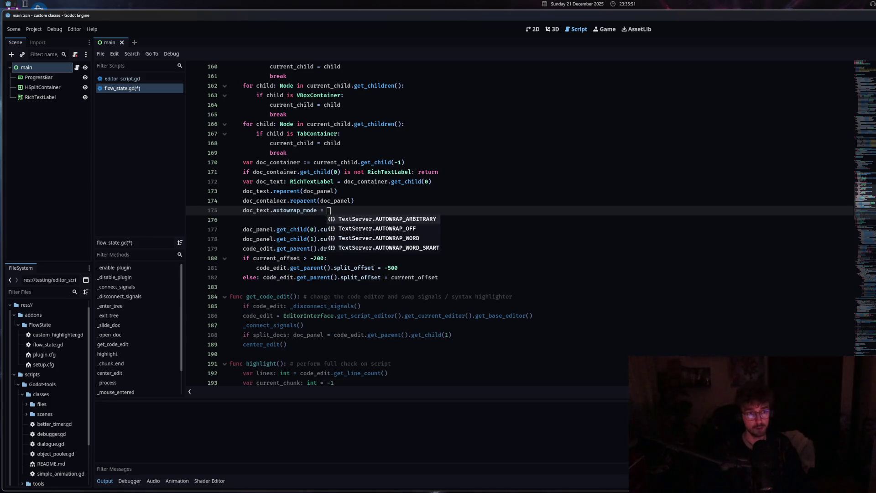
left_click(412, 228)
key("ctrl+s")
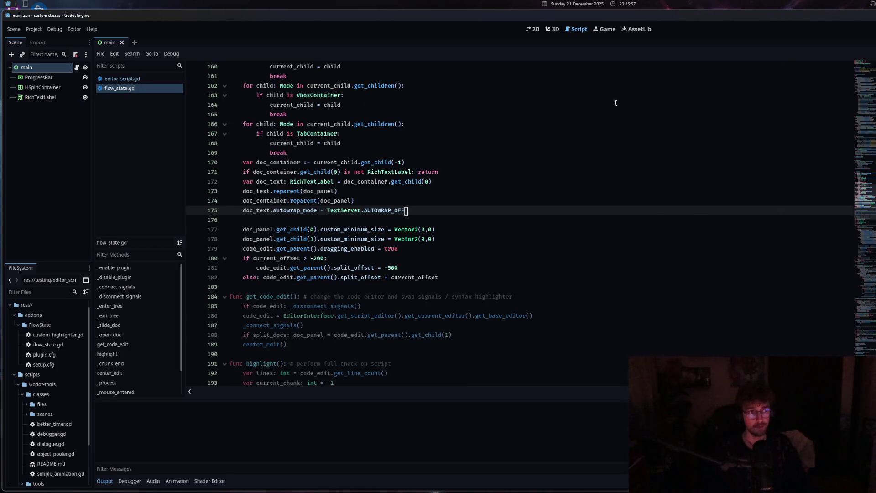
- Reload the current project from the Project menu
left_click(33, 29)
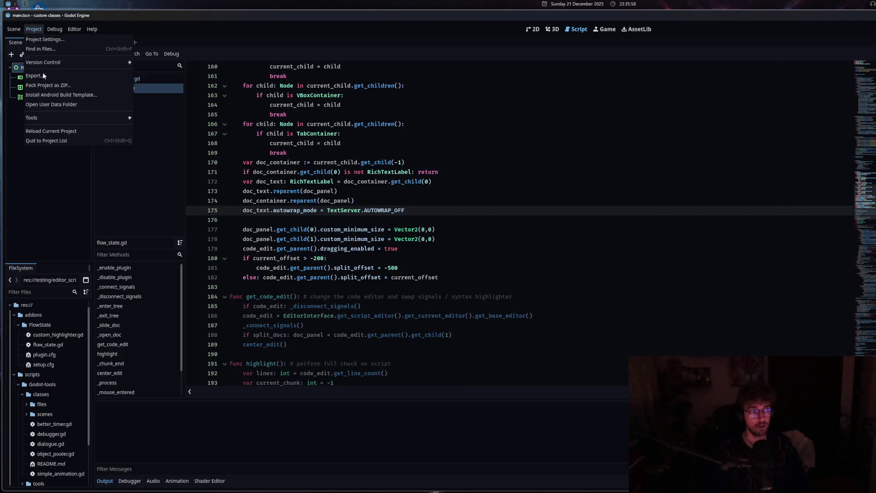
left_click(48, 131)
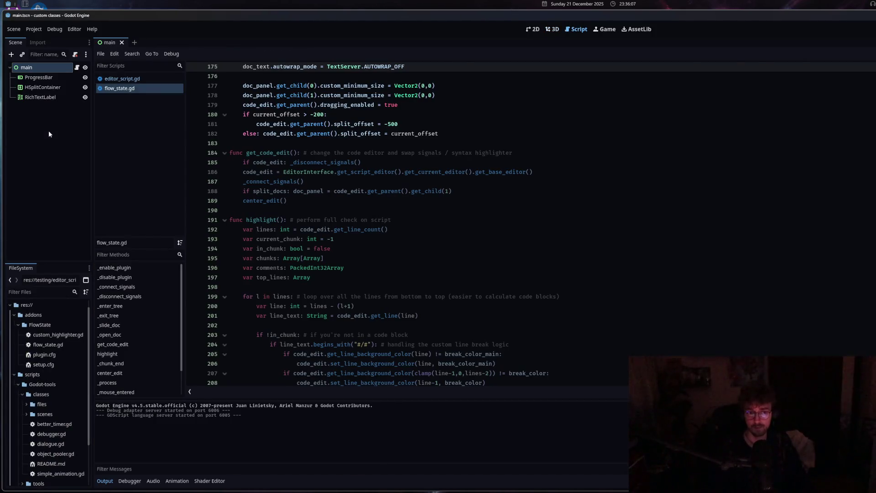
left_click(406, 268)
left_click(406, 359)
left_click(367, 266)
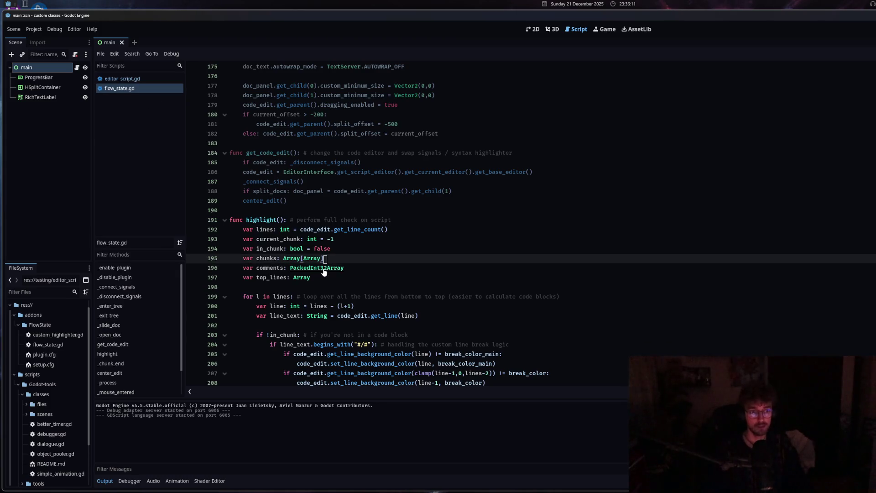
key("Home")
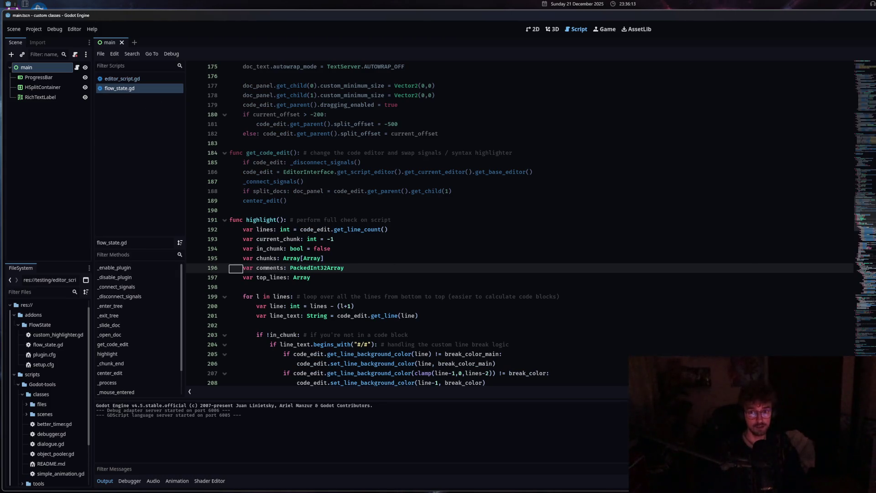
key("F1")
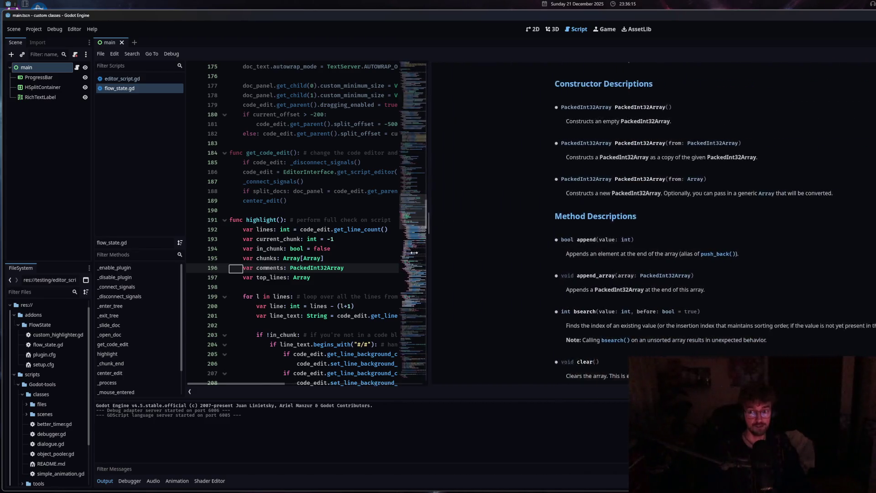
mouse_move(316, 255)
left_mouse_down()
mouse_move(249, 256)
mouse_move(860, 262)
mouse_move(717, 256)
mouse_move(874, 242)
mouse_move(644, 237)
mouse_move(874, 239)
left_mouse_up()
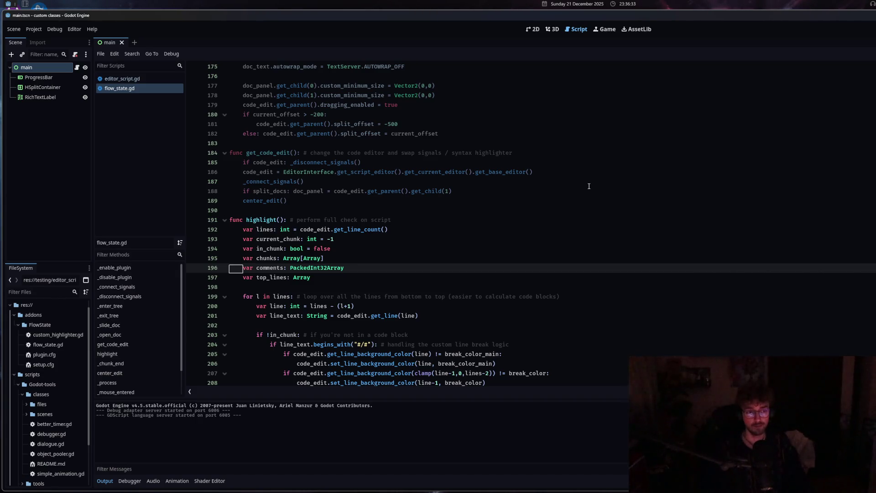
left_click(160, 80)
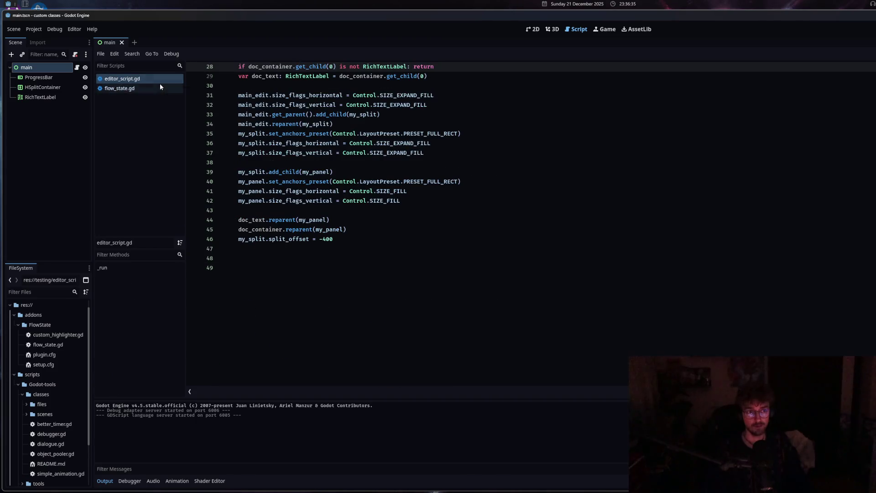
left_click(158, 89)
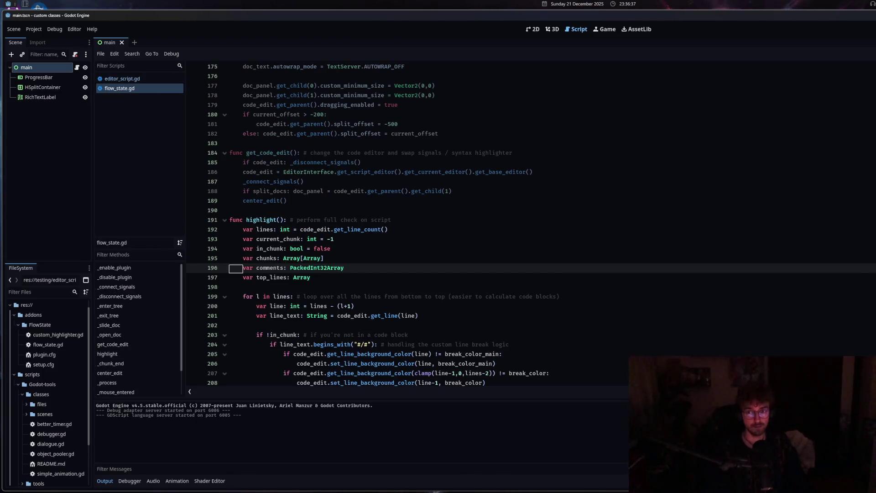
scroll(338, 224, "up", 8)
scroll(703, 295, "down", 10)
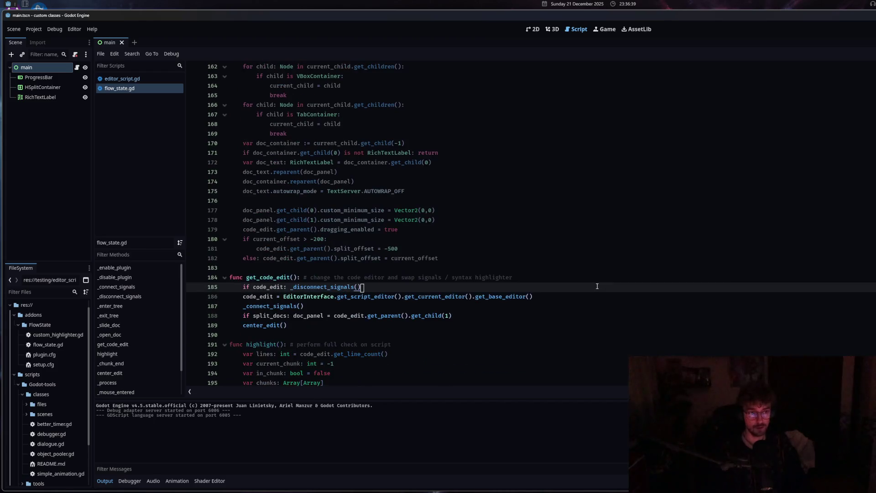
scroll(389, 265, "up", 4)
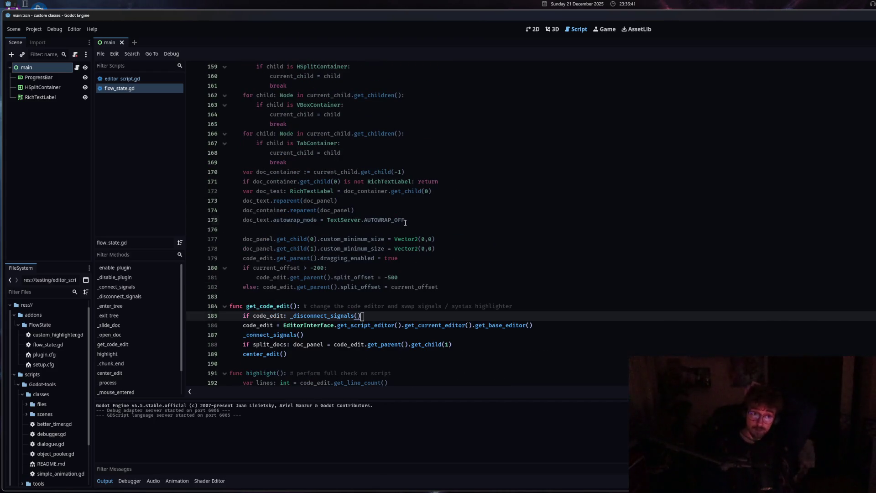
left_click(405, 220)
left_click_drag(405, 220, 270, 221)
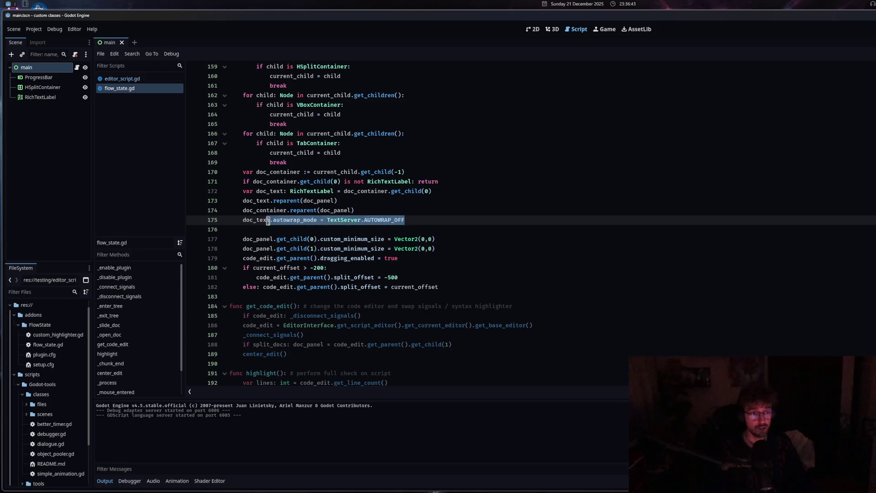
- Retarget line 176 from doc_panel to doc_container and review its Vector2 minimum size
type(".")
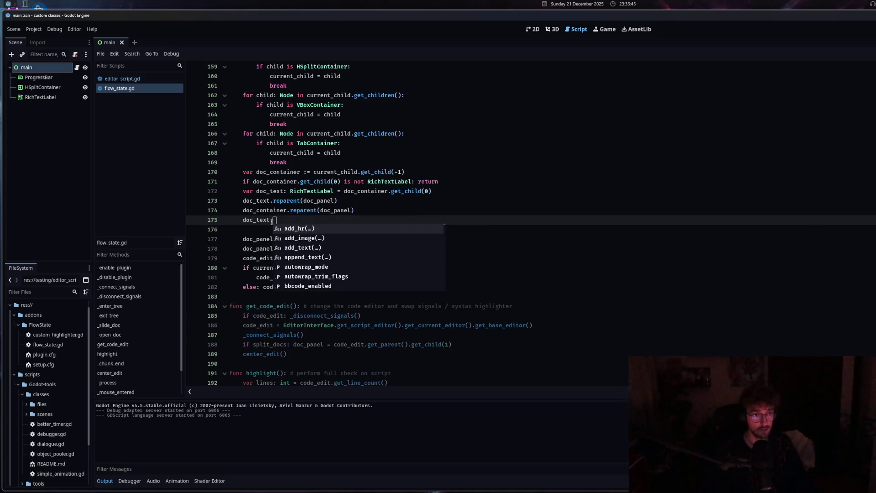
type("clip_contents = true")
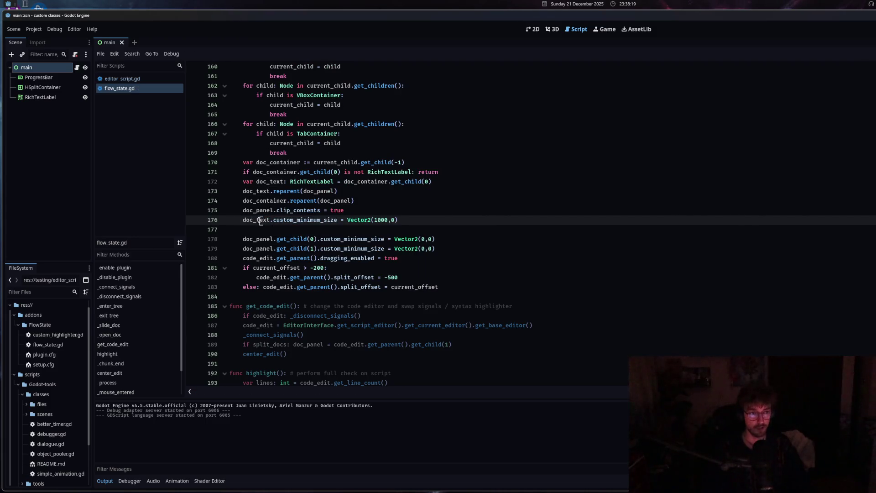
left_click_drag(256, 220, 272, 220)
type("co")
key("Return")
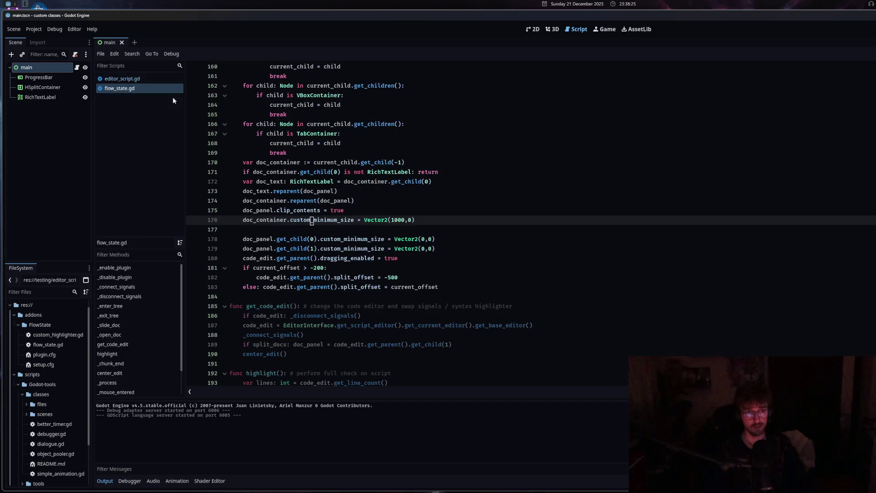
left_click(237, 171)
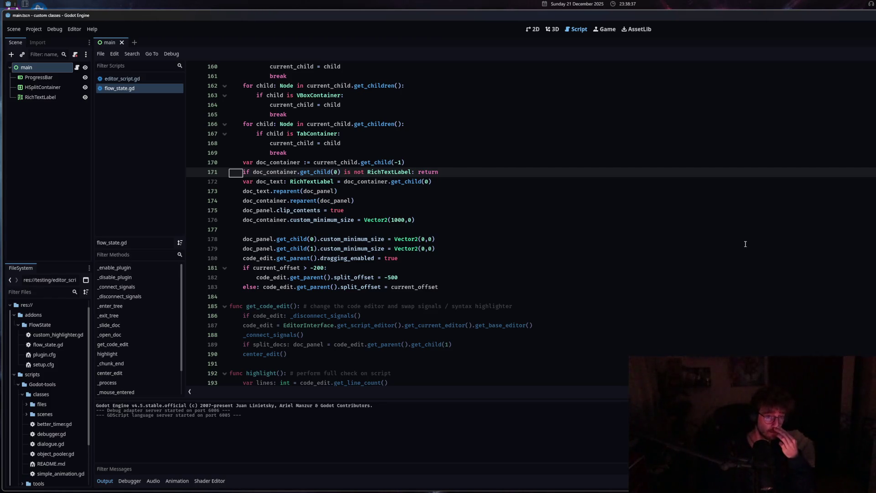
left_click(364, 219)
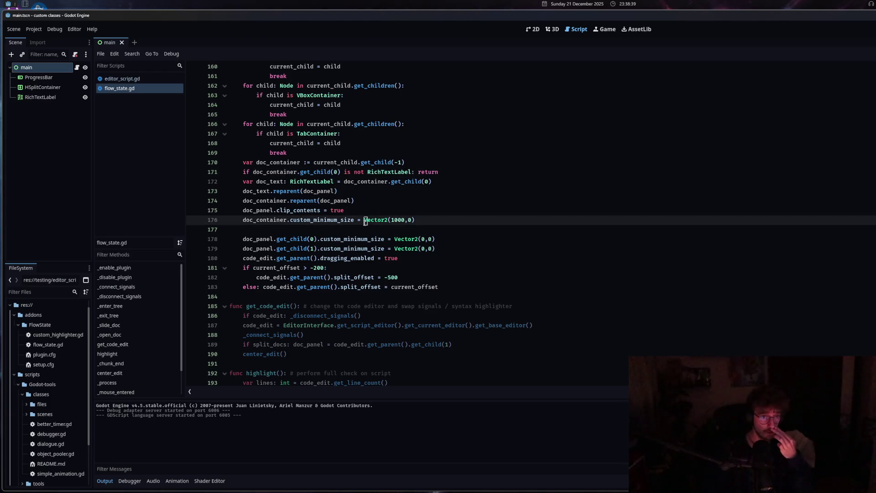
mouse_move(365, 220)
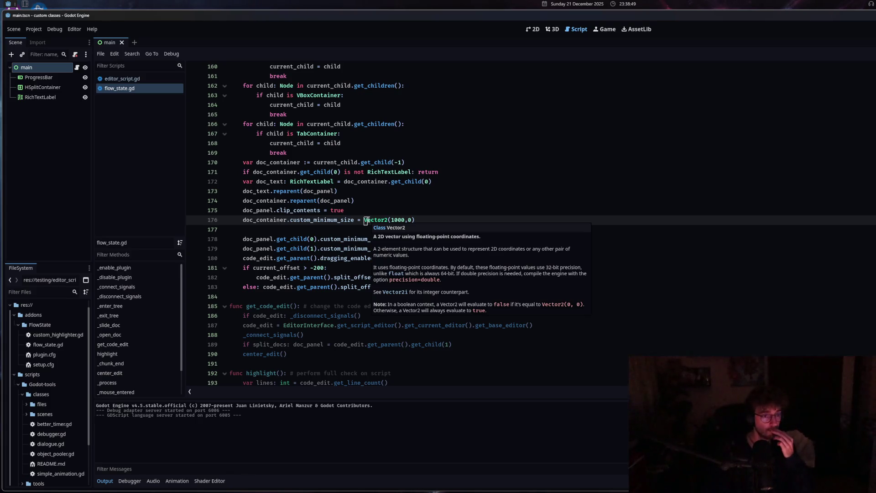
left_click(243, 211)
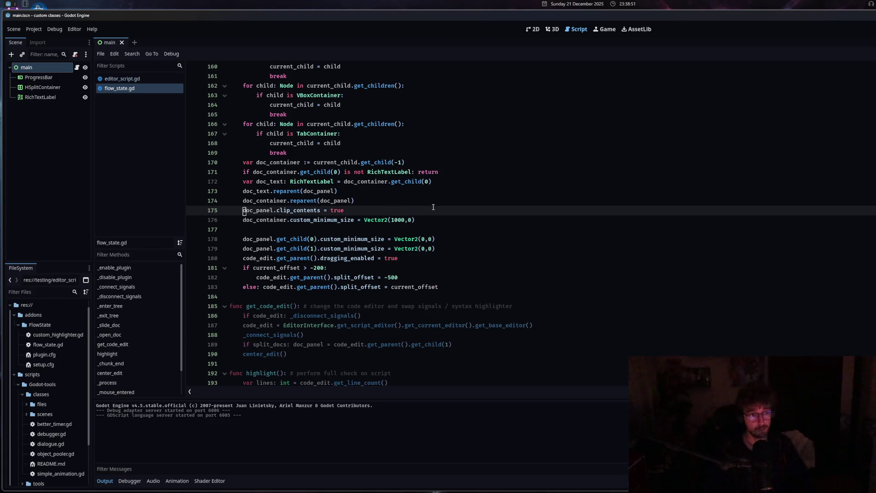
- Insert doc_panel.get_parent().clip_contents = true above line 175 and save
key("Return")
key("Up")
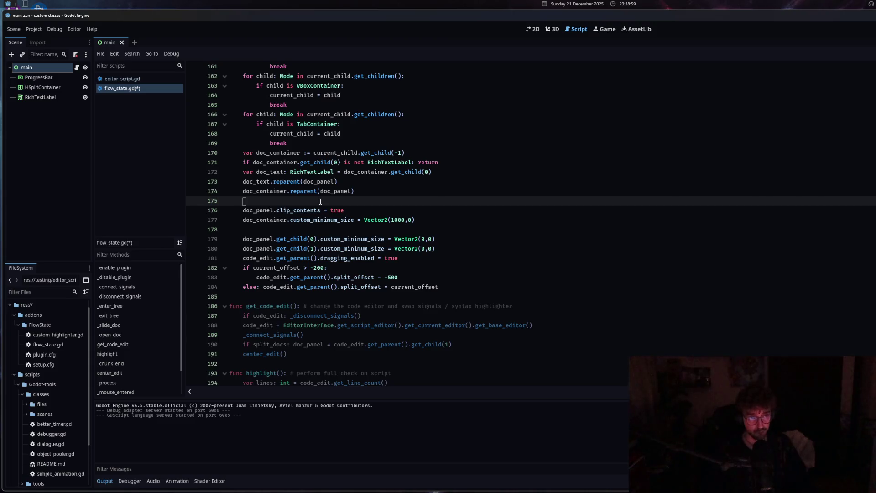
type("doc")
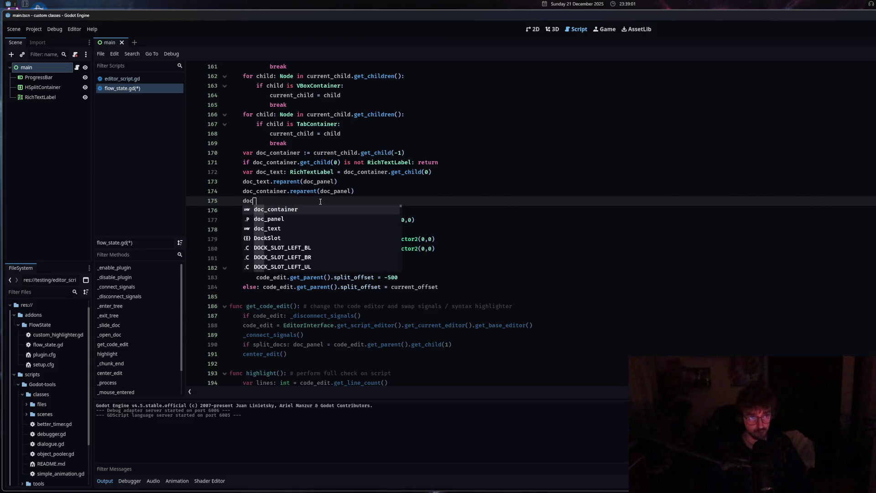
key("Down")
key("Return")
type(".get_pa")
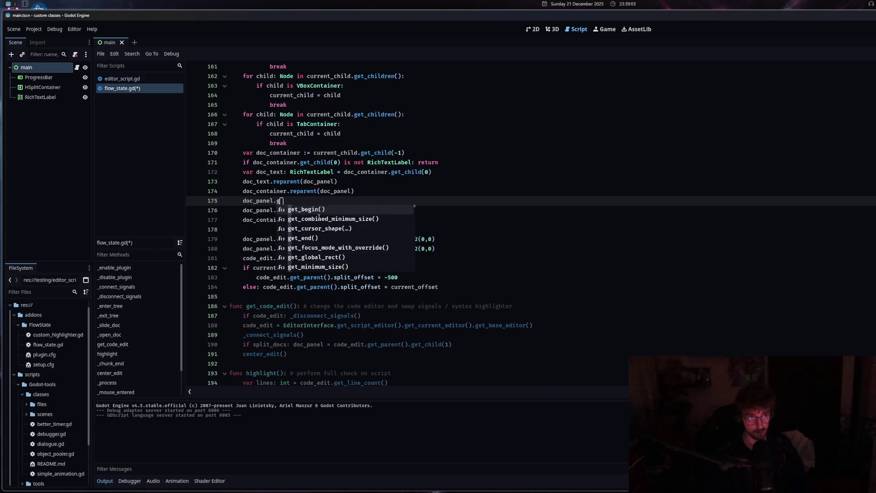
double_click(337, 229)
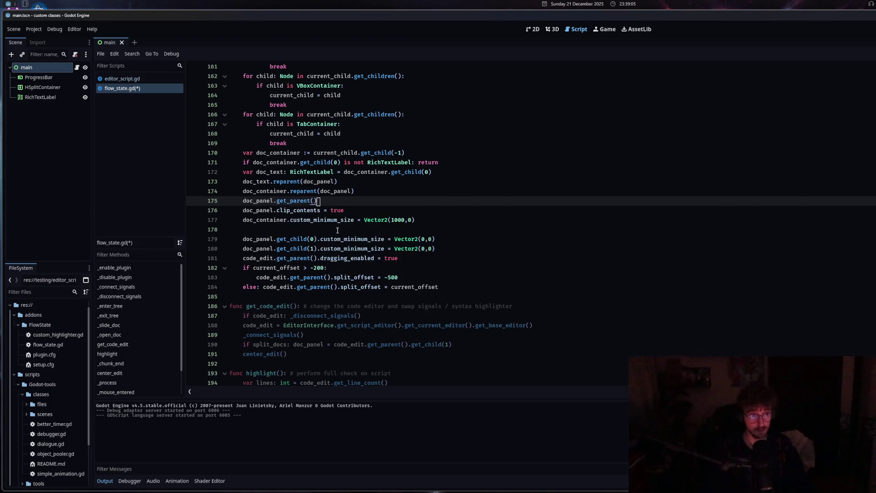
type(".clip_contents =")
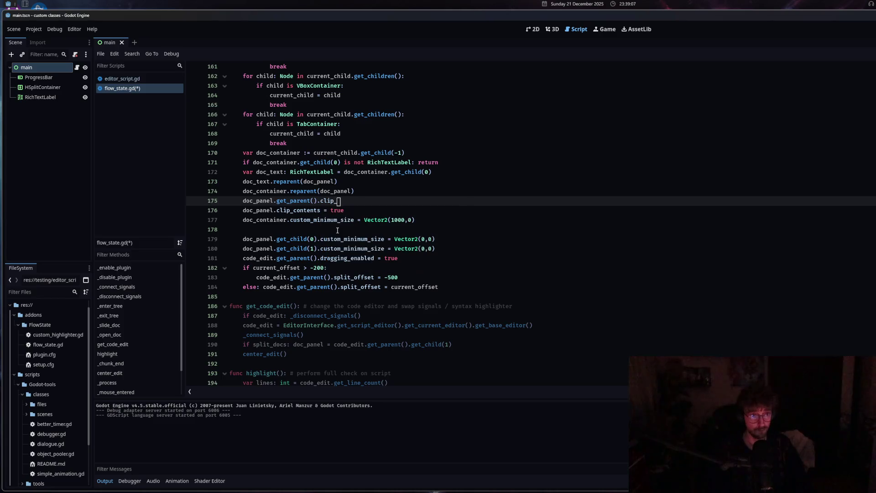
type(" true")
key("ctrl+s")
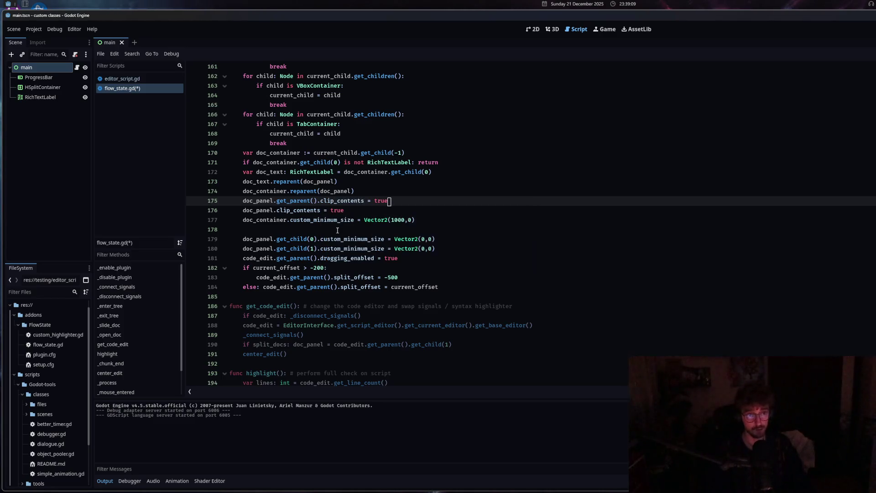
- Switch to editor_script.gd and back, then go to line 180's minimum size
left_click(122, 78)
left_click(119, 88)
left_click(235, 163)
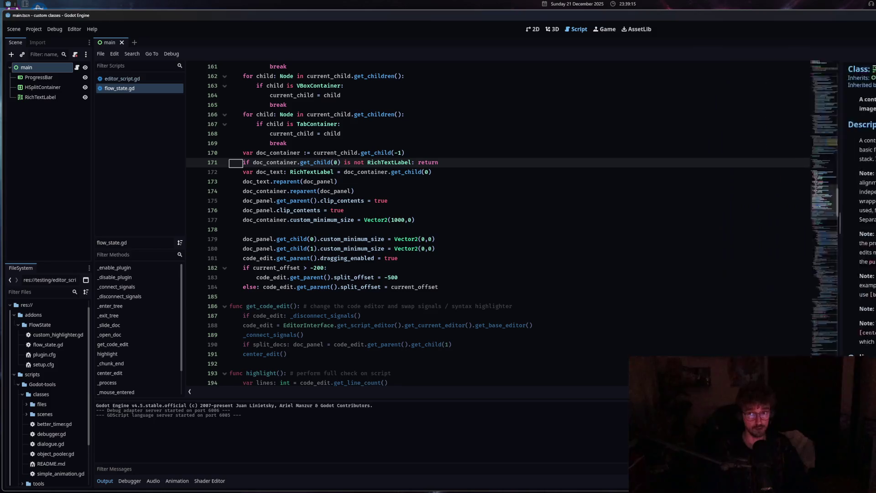
left_click(365, 248)
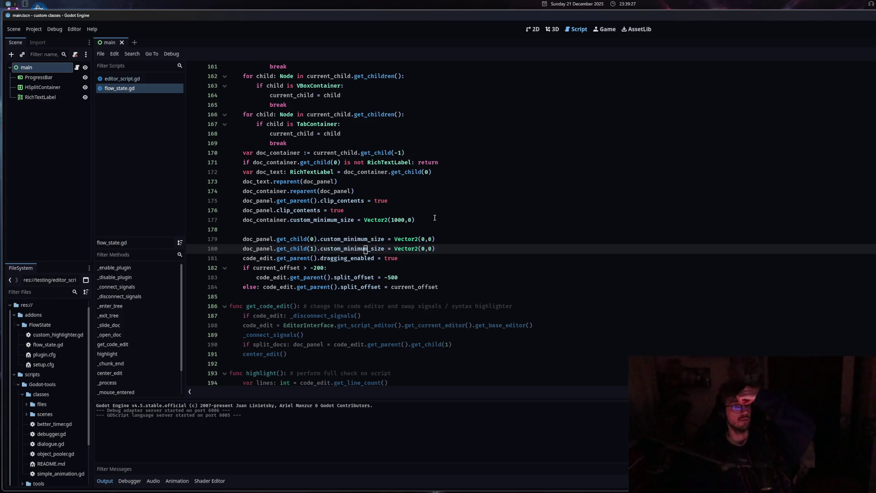
- Toggle comments on the two Vector2(0,0) minimum-size lines 179–180, leaving them active
left_click(393, 249)
left_click_drag(393, 248, 388, 239)
right_click(389, 239)
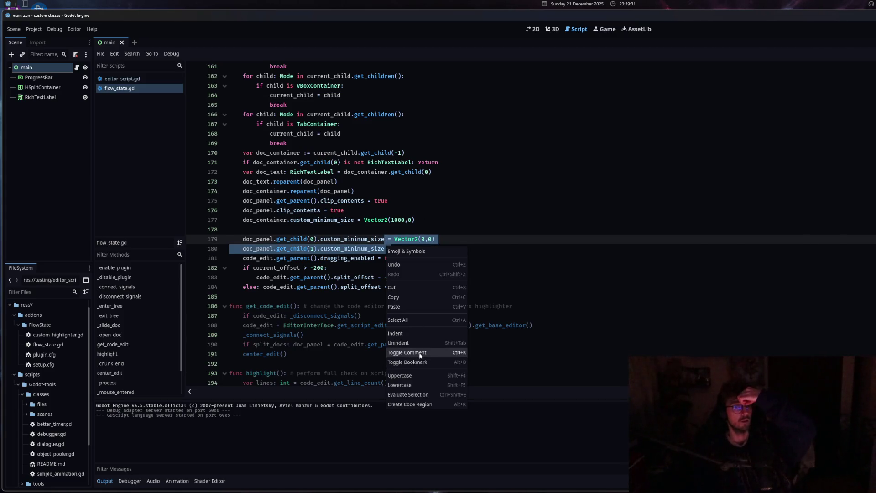
left_click(428, 353)
left_click(456, 239)
left_click(151, 79)
left_click(155, 88)
left_click(391, 166)
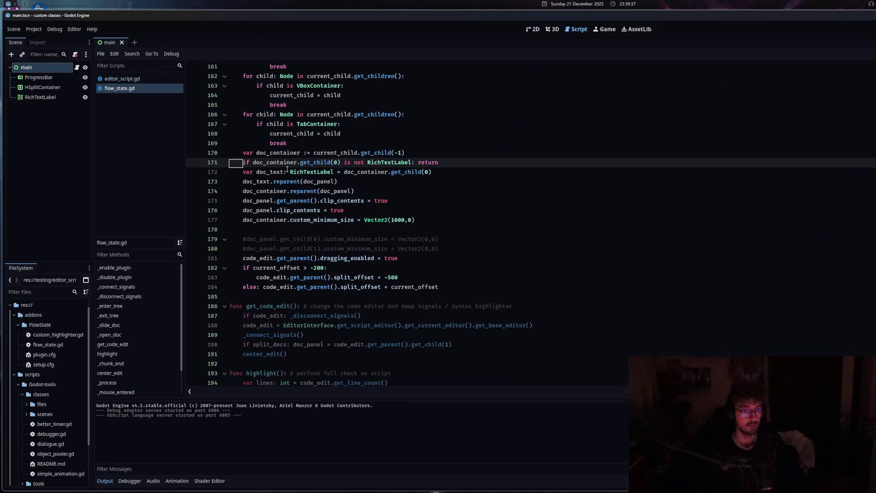
left_click_drag(372, 248, 372, 240)
right_click(371, 244)
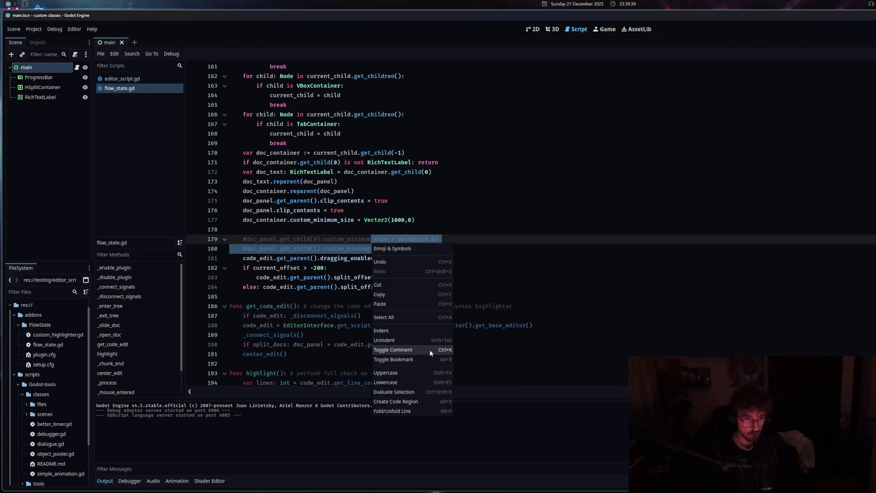
left_click(409, 349)
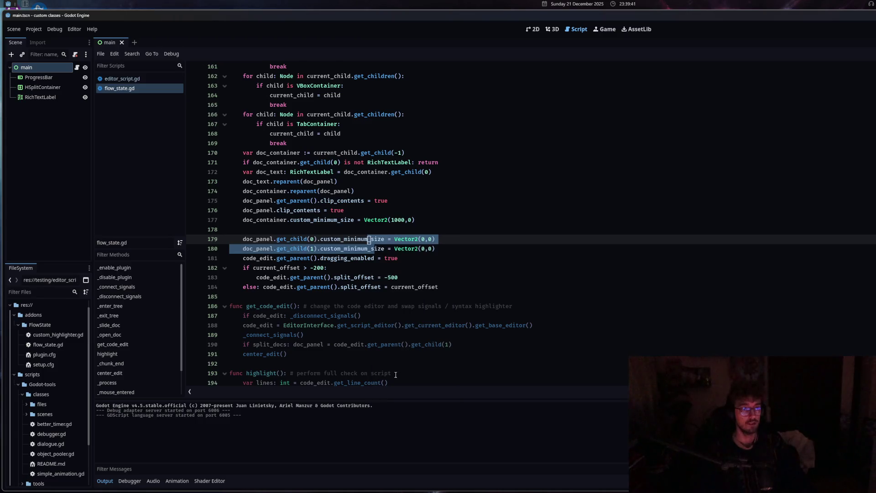
- Delete the clip_contents and 1000-wide minimum-size lines and save flow_state.gd
scroll(395, 375, "up", 4)
scroll(395, 375, "down", 3)
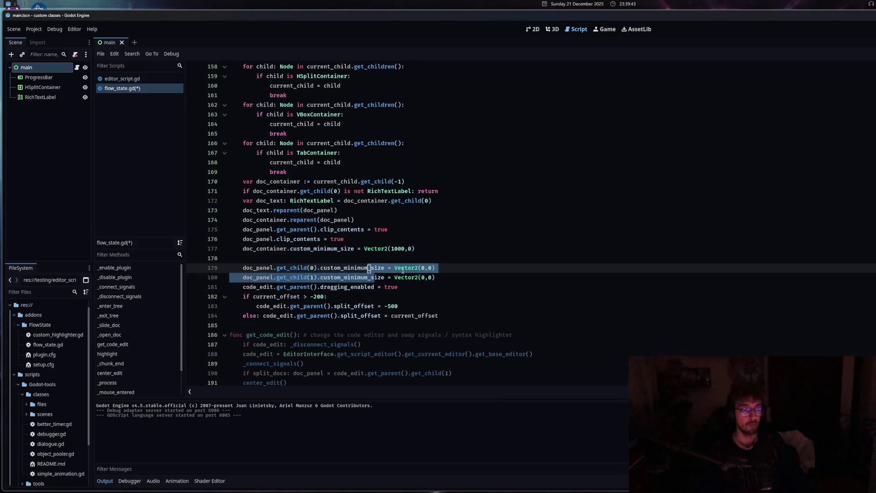
left_click(409, 248)
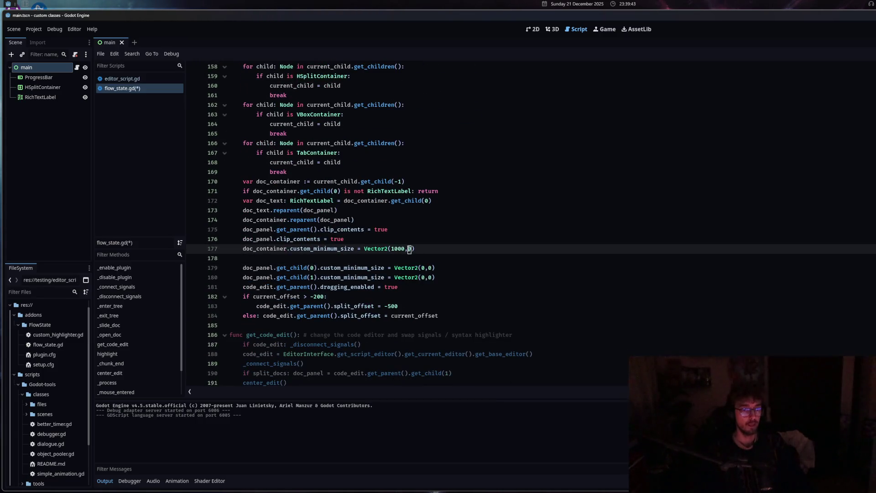
left_click(449, 250)
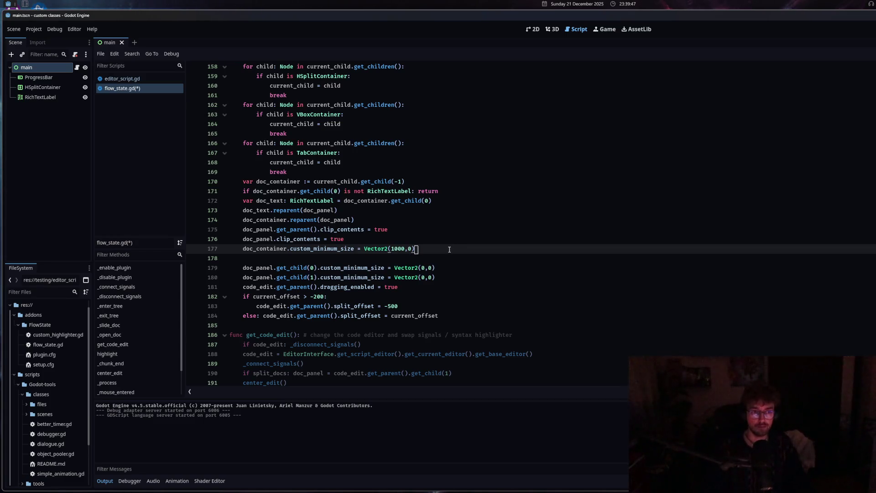
key("shift+Home")
key("shift+Up")
key("shift+Up")
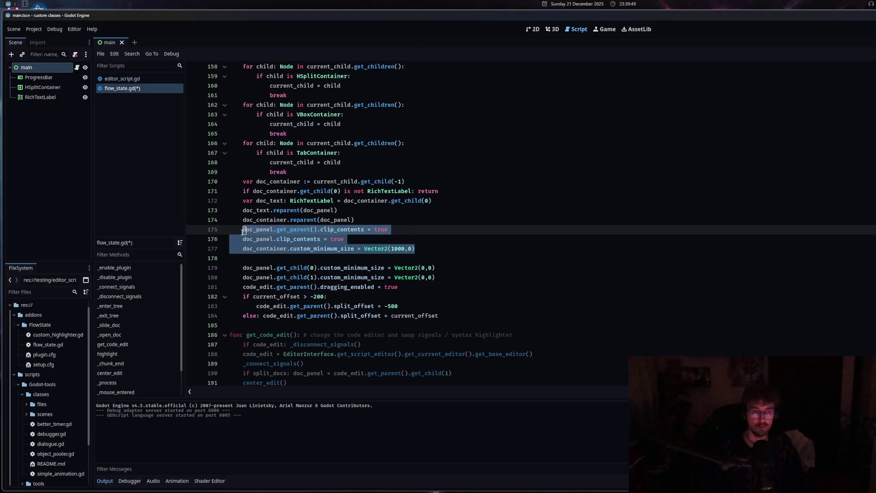
key("BackSpace")
key("BackSpace")
key("BackSpace")
key("ctrl+s")
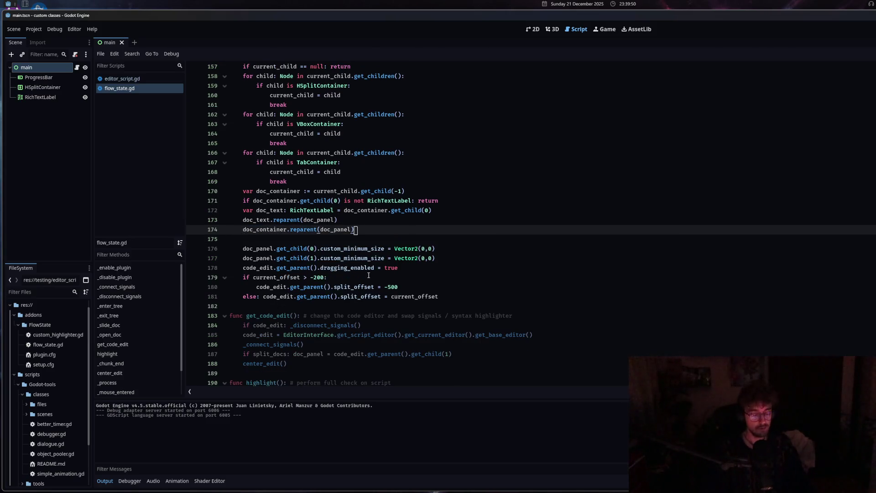
key("alt+space")
- Launch the Zen browser and open a new ChatGPT chat from its pinned icon
type("zen")
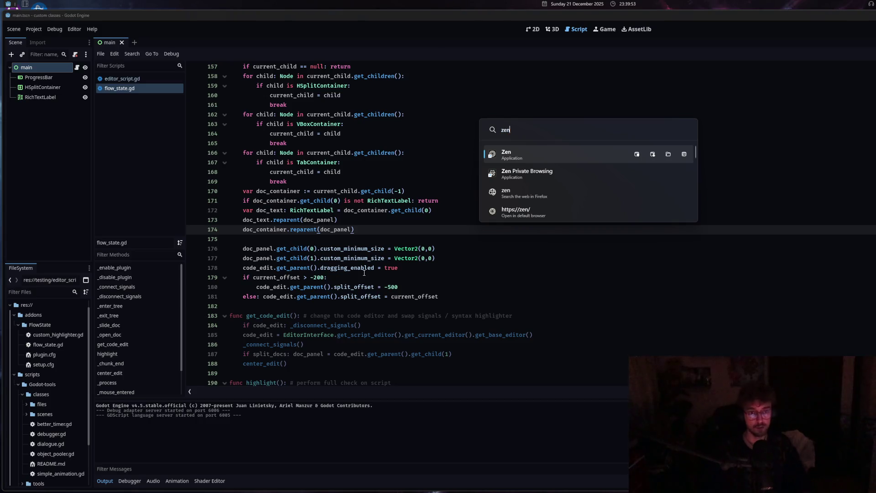
left_click(530, 158)
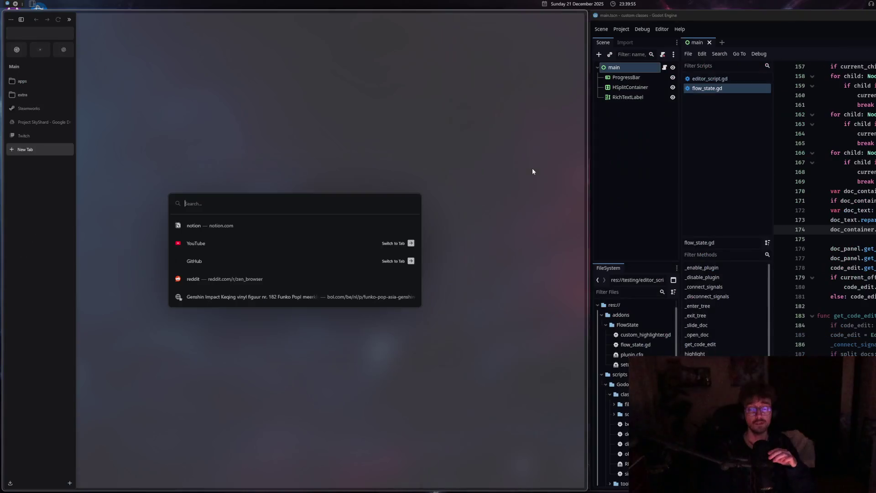
left_click(63, 49)
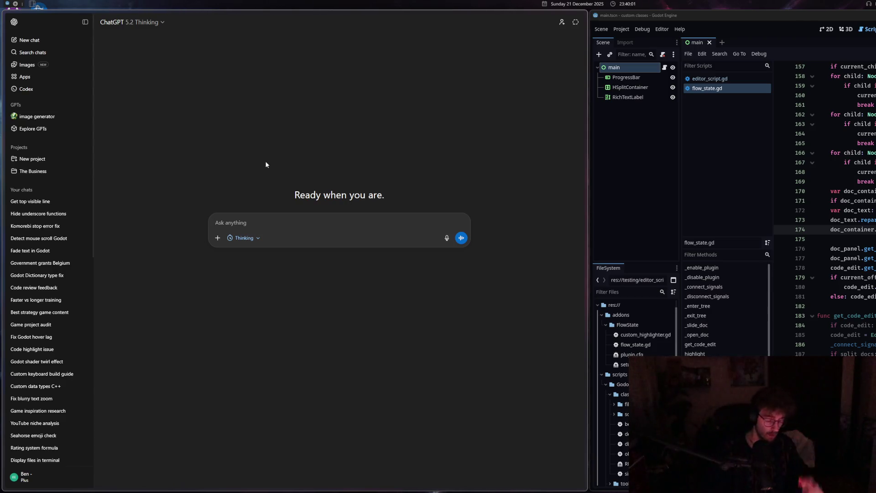
- Draft 'in Godot, I currently have a Hsplitcontainer where one of the elements is a Panelcontainer that has 2 children:'
type("in Godot")
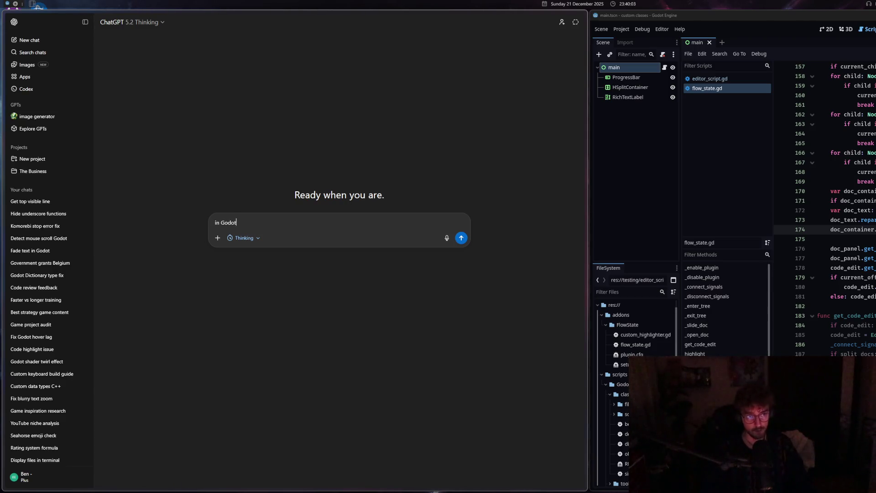
type(", I currently have a")
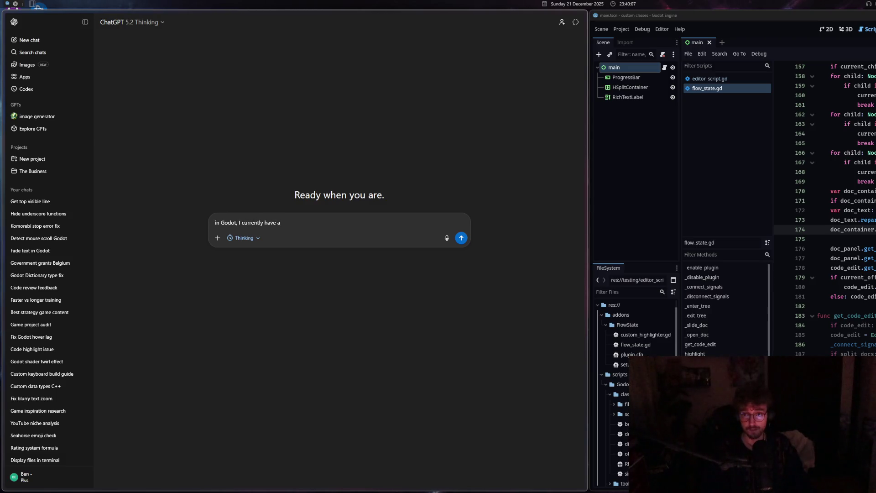
type(" Hsplitcontain")
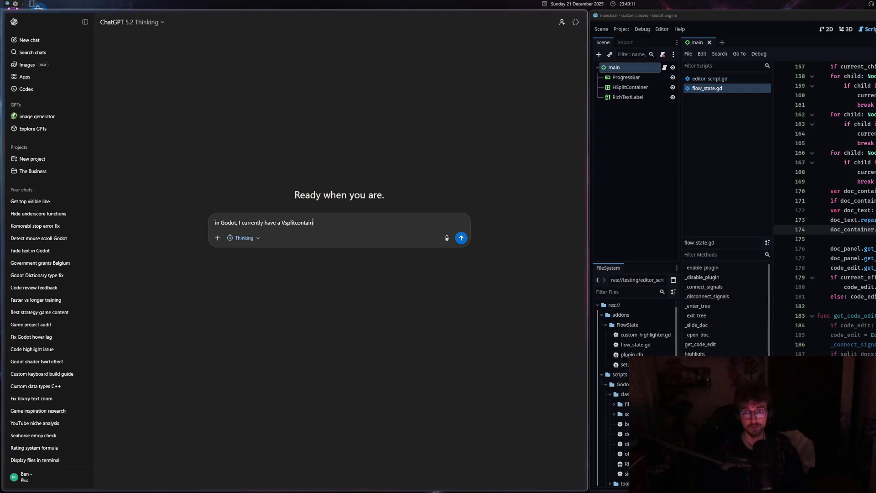
type("er")
left_click(283, 222)
key("BackSpace")
type("H")
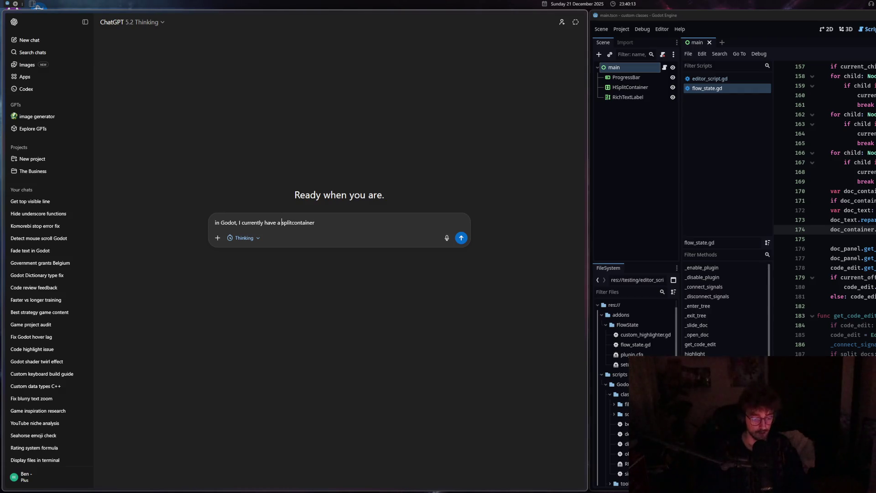
left_click(342, 221)
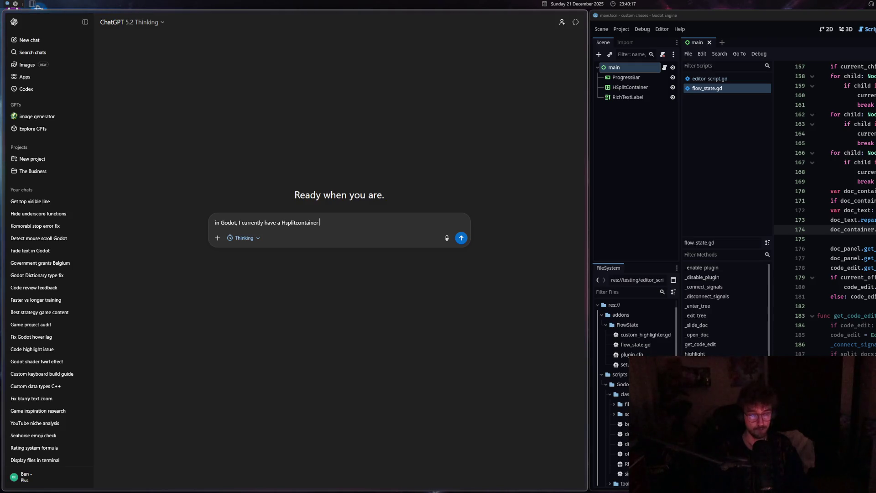
type("where one of t")
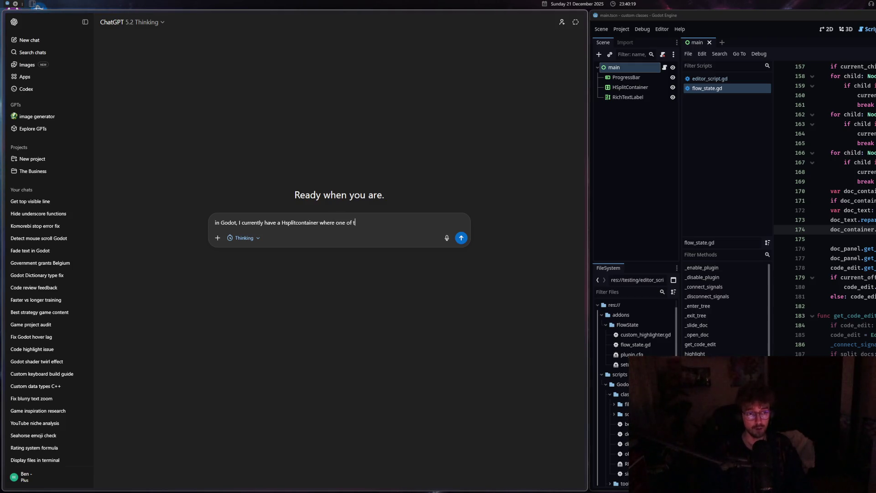
type("he elements")
key("BackSpace")
key("BackSpace")
key("BackSpace")
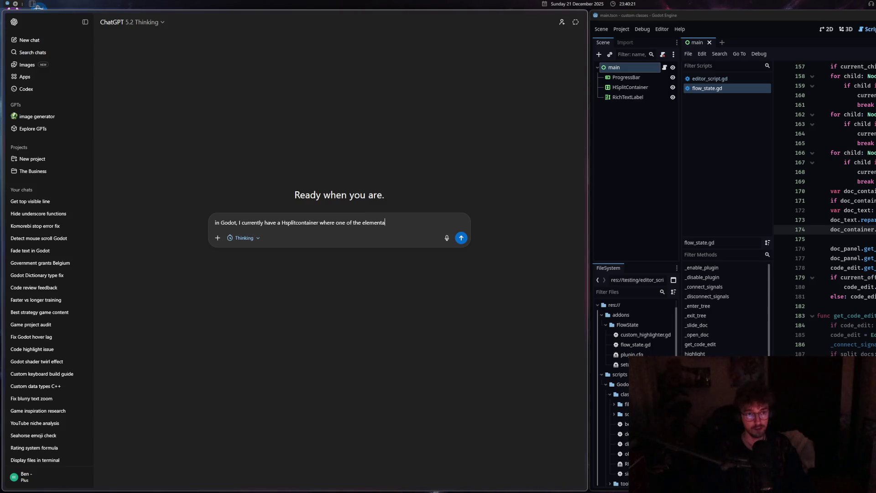
type("ts is a Panel")
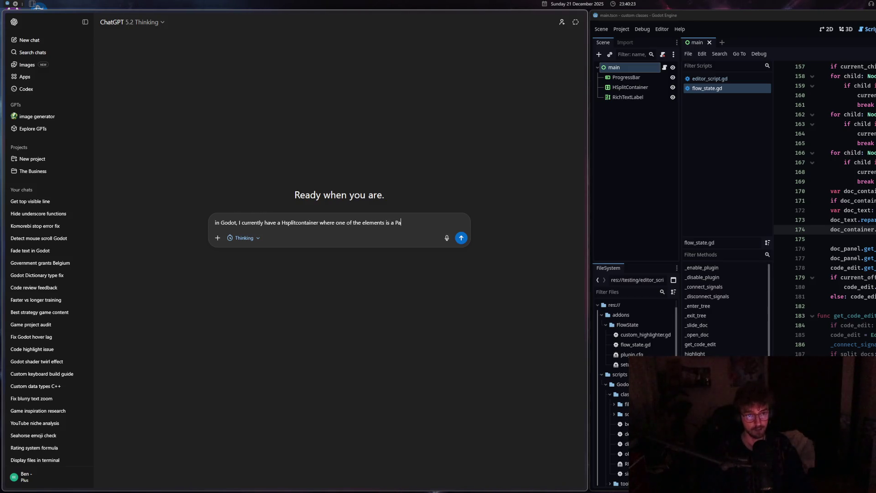
type("container")
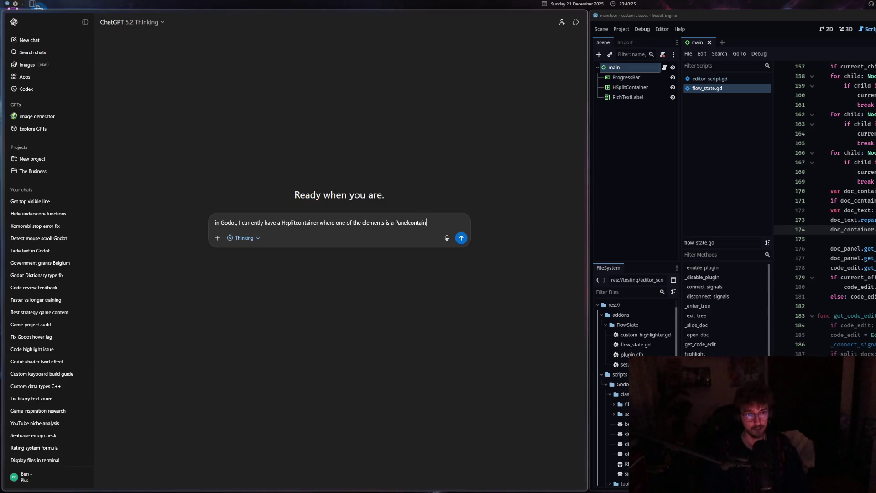
type(" that has")
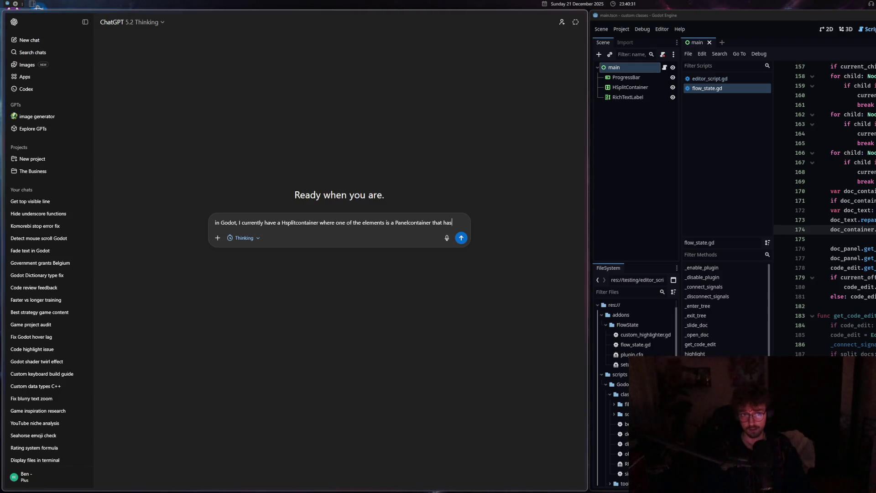
type("s 2 chil")
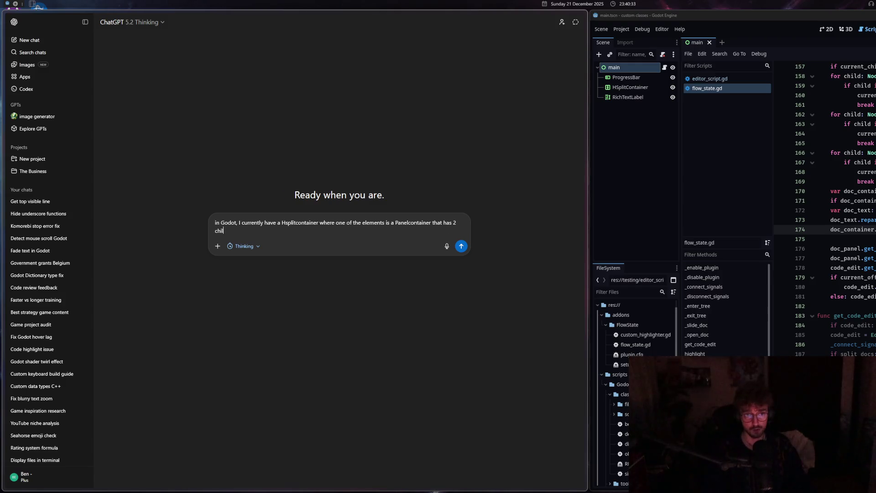
type("dren: a")
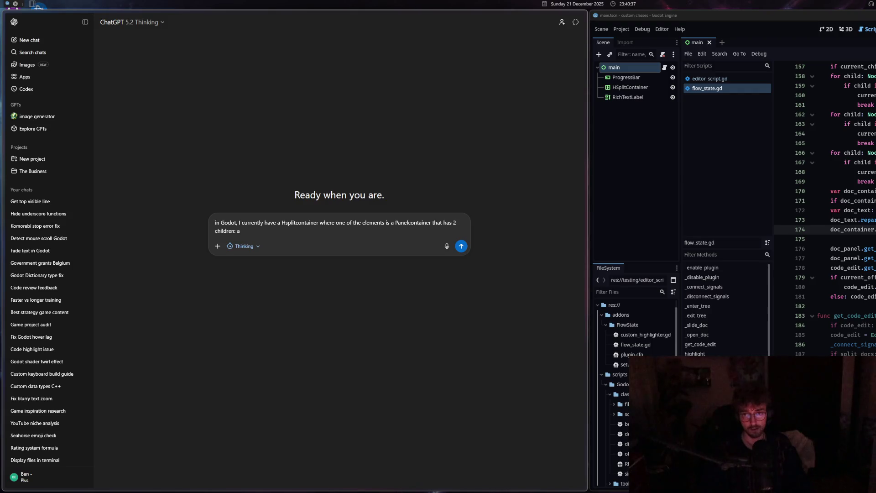
- Add a print(doc_container) debug line after line 174 in flow_state.gd and save
left_click(844, 306)
left_click(844, 267)
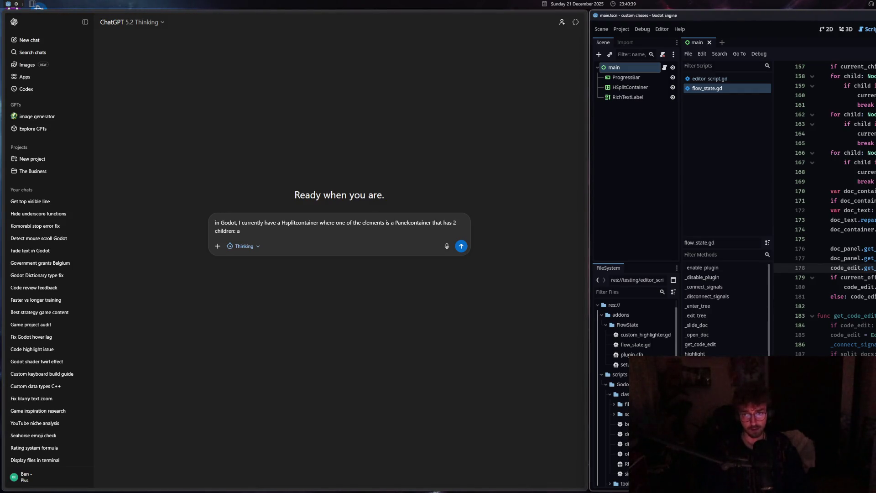
scroll(825, 210, "down", 5)
scroll(826, 209, "up", 5)
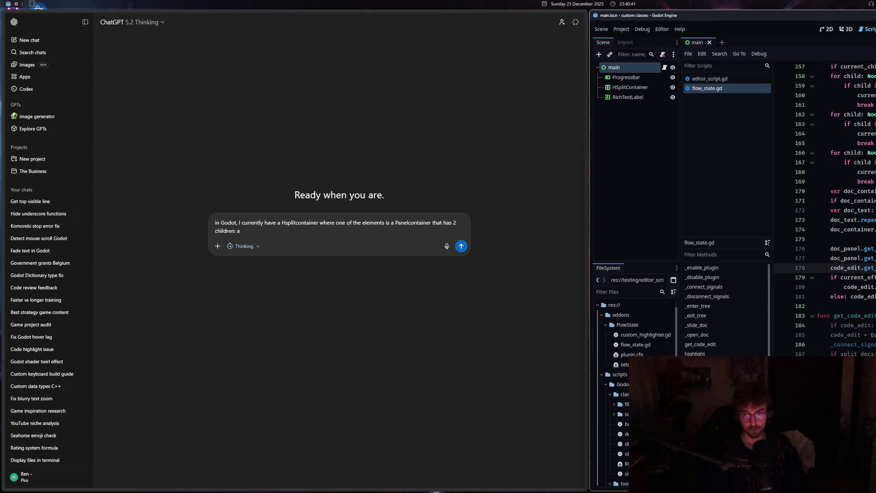
left_click(866, 229)
key("Return")
type("print(")
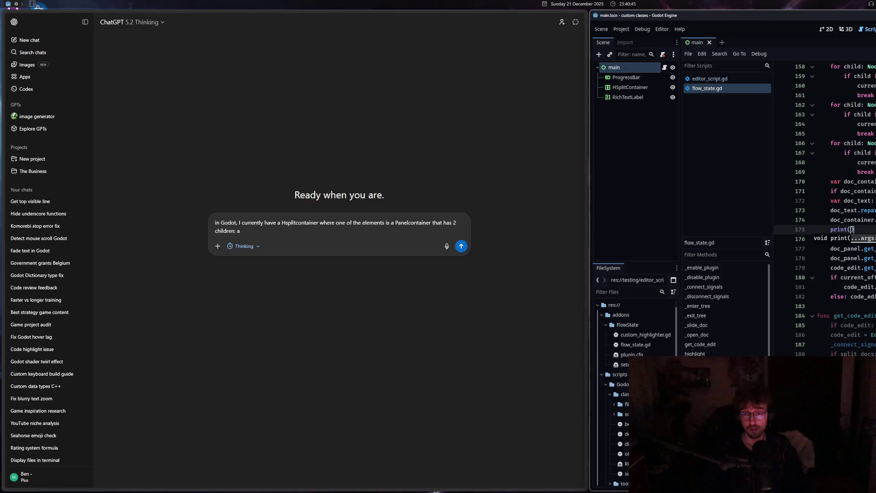
type("doc_co")
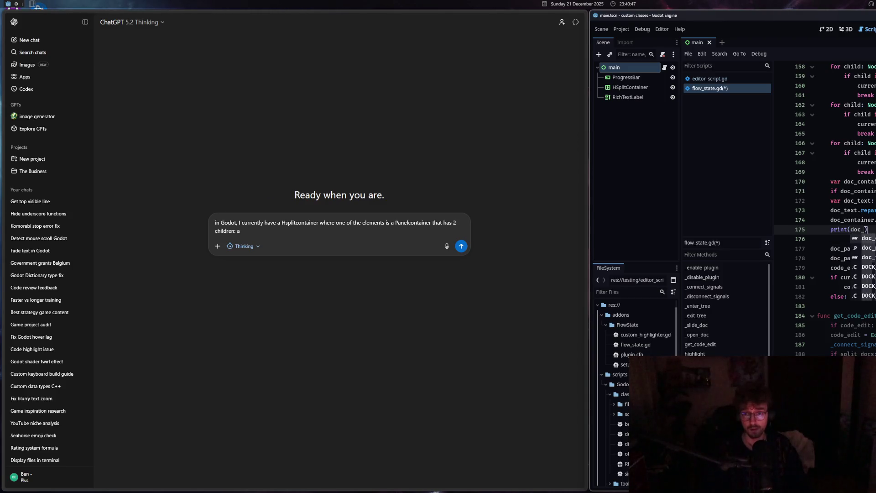
key("Return")
key("ctrl+s")
- Glance at editor_script.gd, then return to flow_state.gd at line 172
left_click(720, 78)
left_click(718, 88)
left_click(822, 201)
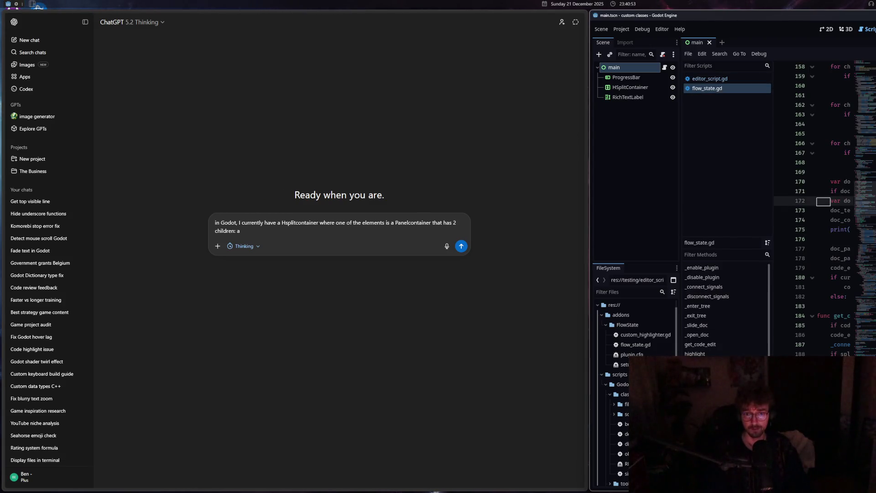
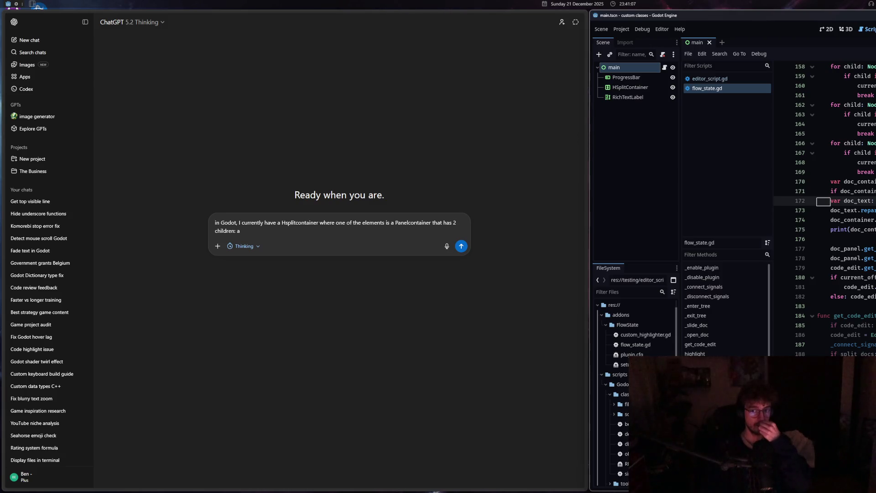
- Correct the print call on line 175 of flow_state.gd so it prints text
left_click(865, 230)
key("BackSpace")
key("BackSpace")
key("BackSpace")
type("text")
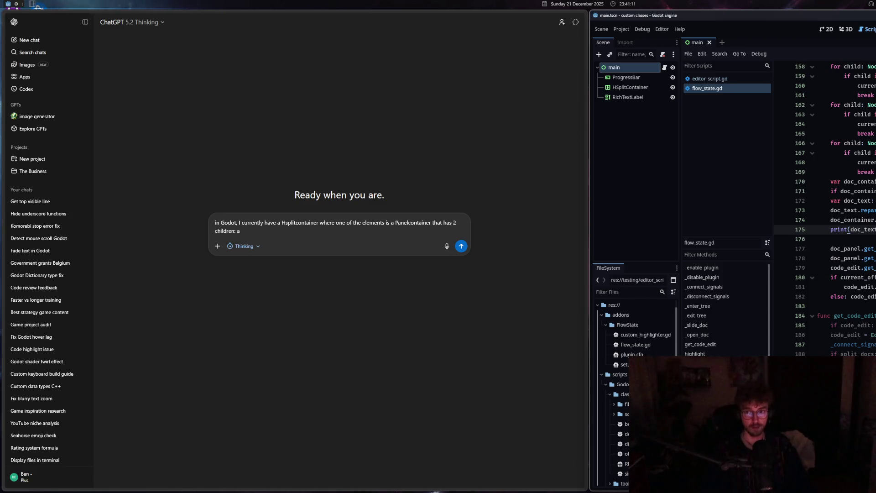
left_click(830, 191)
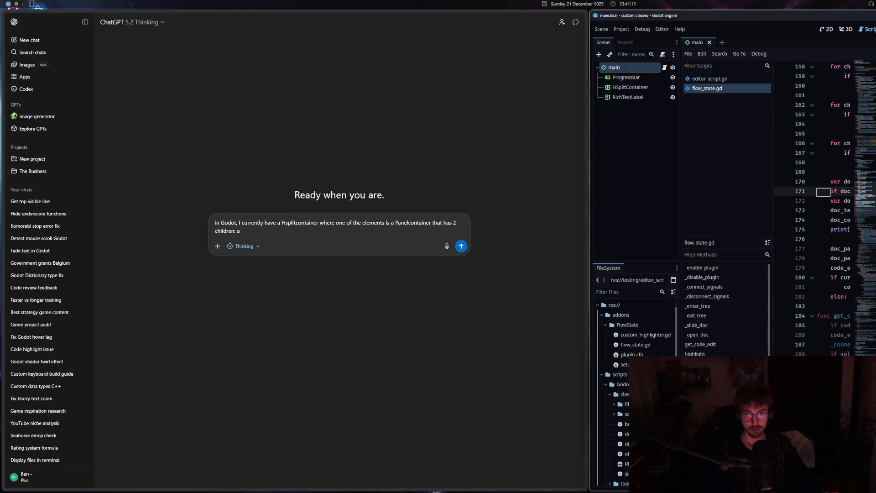
- Continue the ChatGPT draft: an EditorHelp RichTextLabel sizing the other element, plus a RichTextLabel
left_click(262, 233)
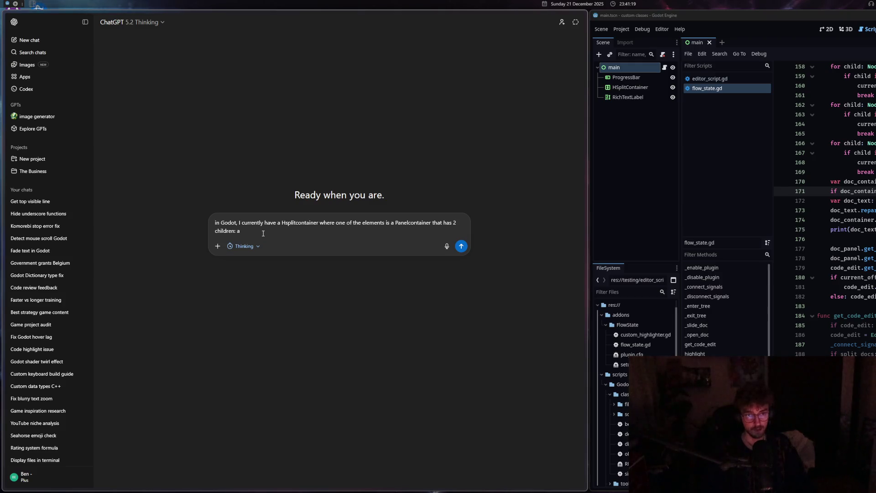
type(" EditorHelp")
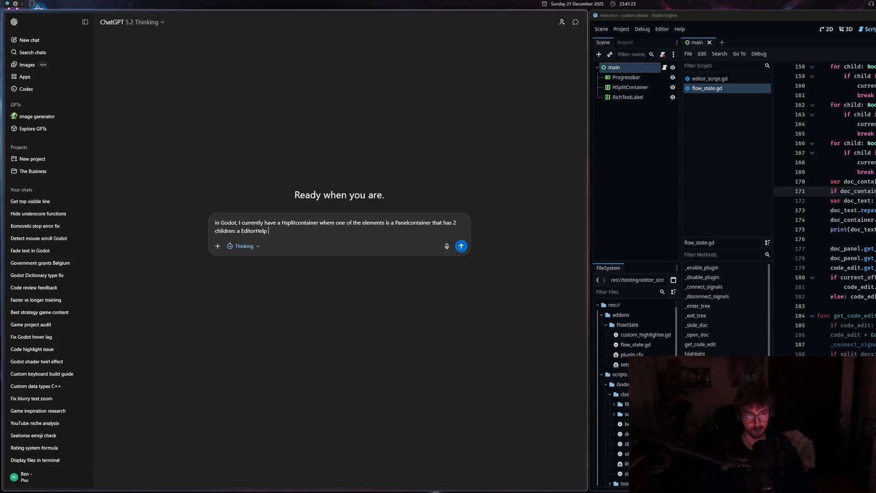
type(" panel")
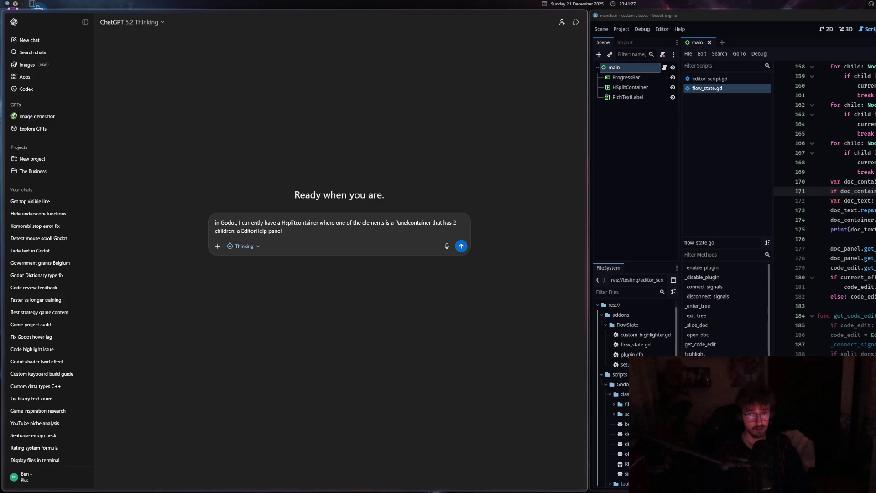
key("BackSpace")
key("BackSpace")
key("BackSpace")
key("BackSpace")
key("BackSpace")
type("Ric")
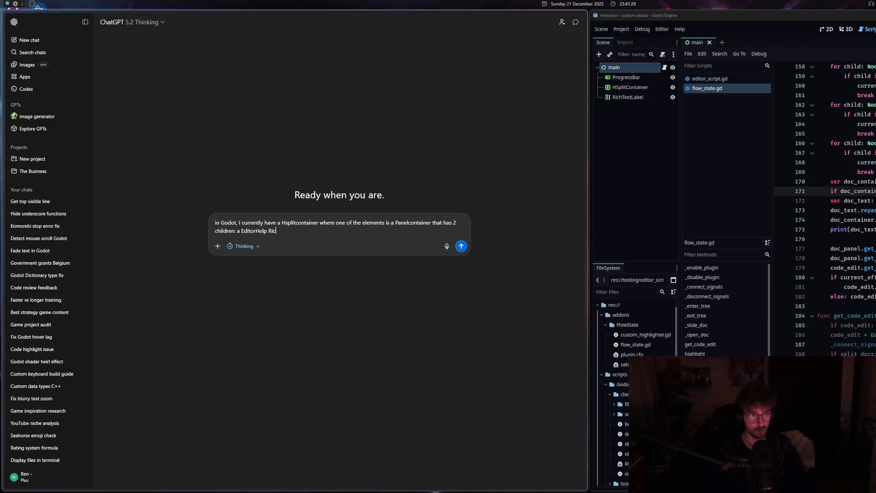
type("htextlabel (which ")
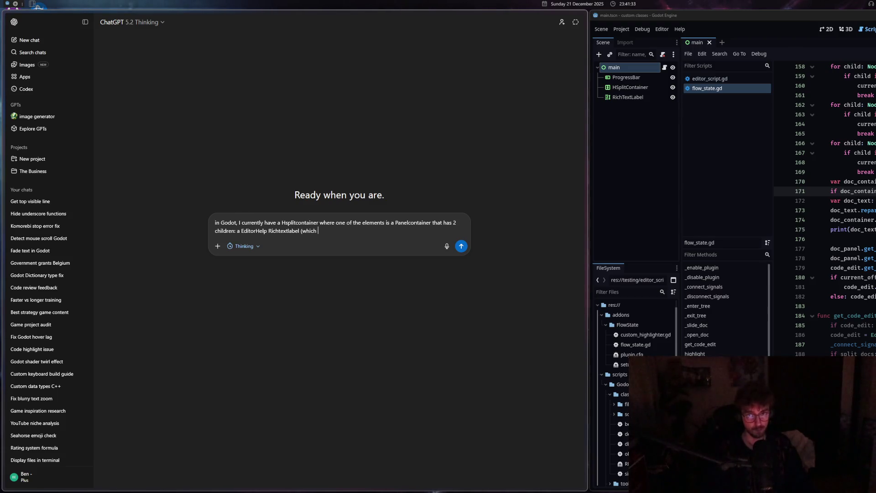
type("is j")
key("BackSpace")
type("only here becaus")
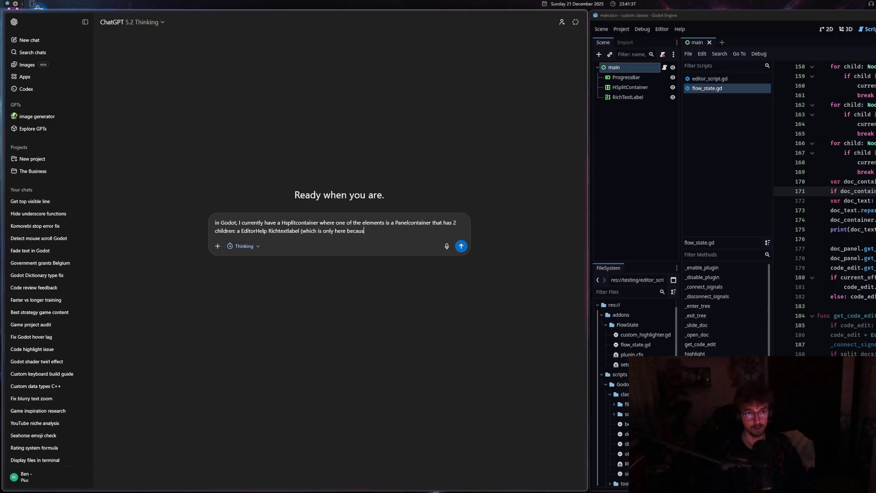
type("e the othere")
key("BackSpace")
key("BackSpace")
type("element's")
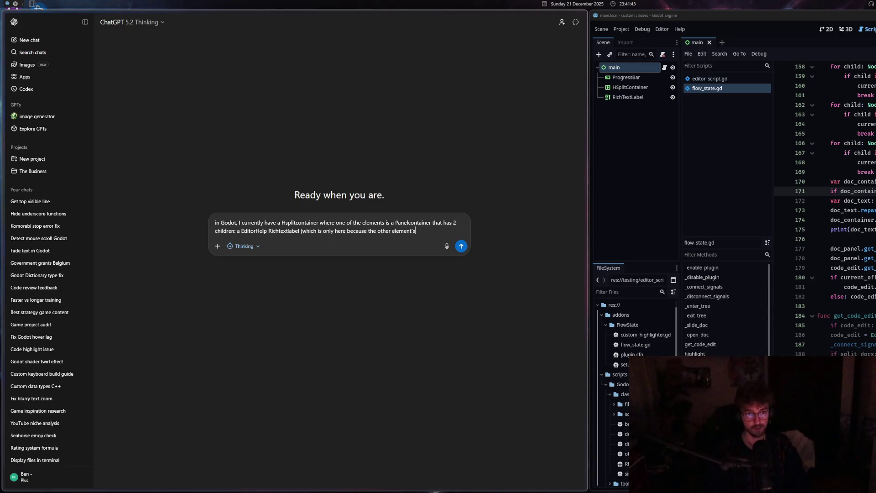
type(" size is relative to this one), and a")
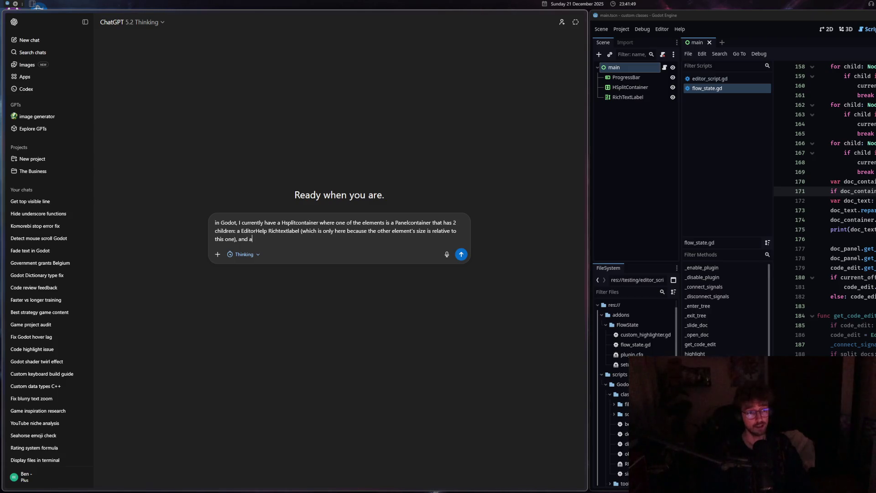
type(" Richtextlabel.")
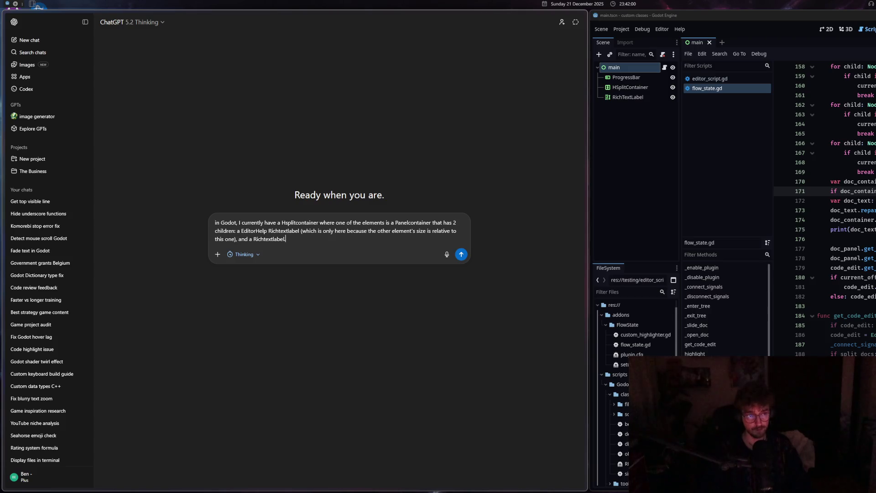
key("shift+Return")
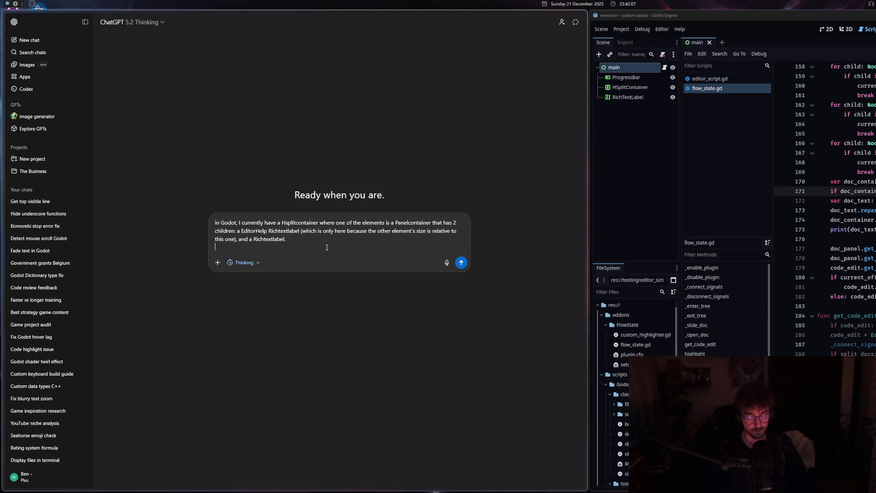
- Explain that wrapped RichTextLabel text gets messy on resize, and begin describing the fixed-size workaround
type("I have 1")
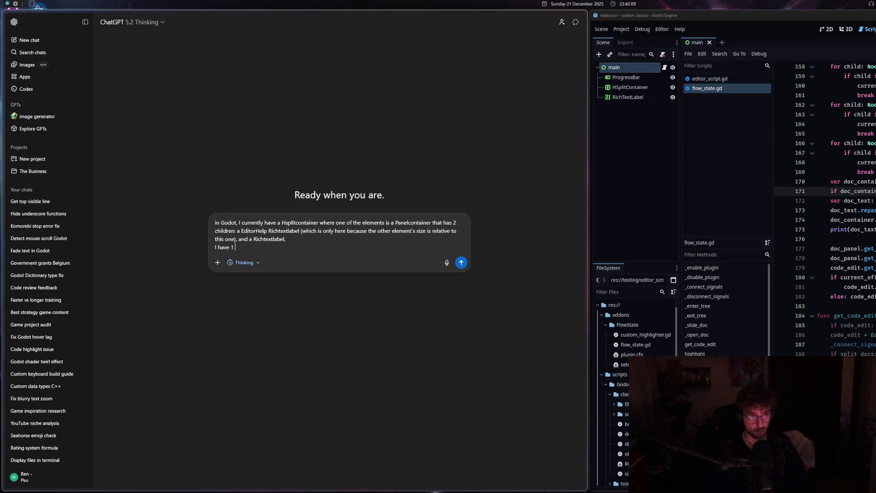
type("question")
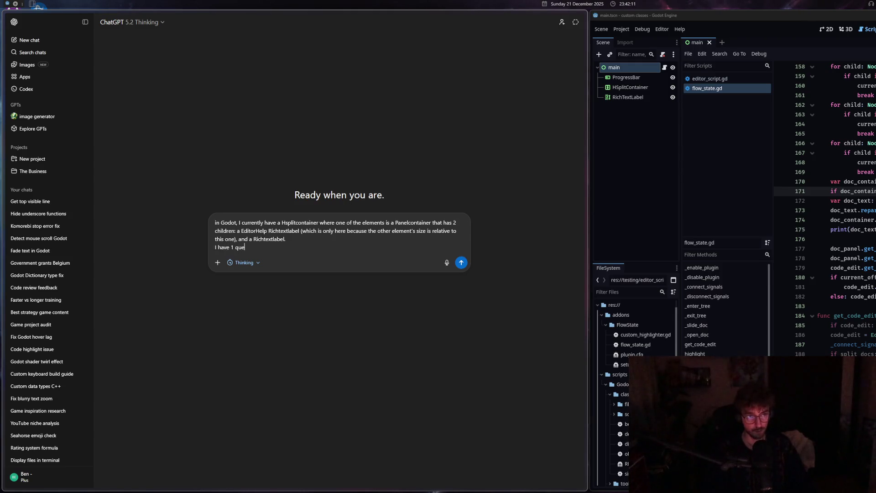
key("BackSpace")
key("BackSpace")
key("BackSpace")
key("BackSpace")
key("BackSpace")
key("BackSpace")
type("I wan")
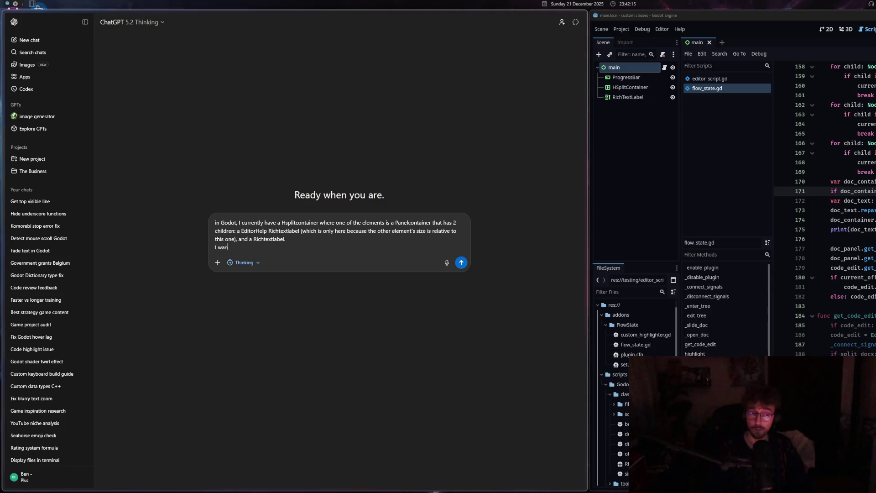
type("t to be able to ")
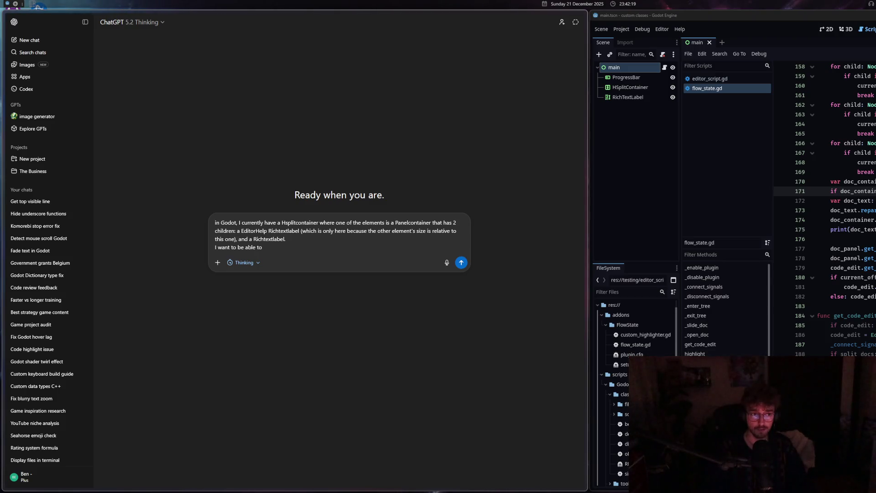
type("have tex")
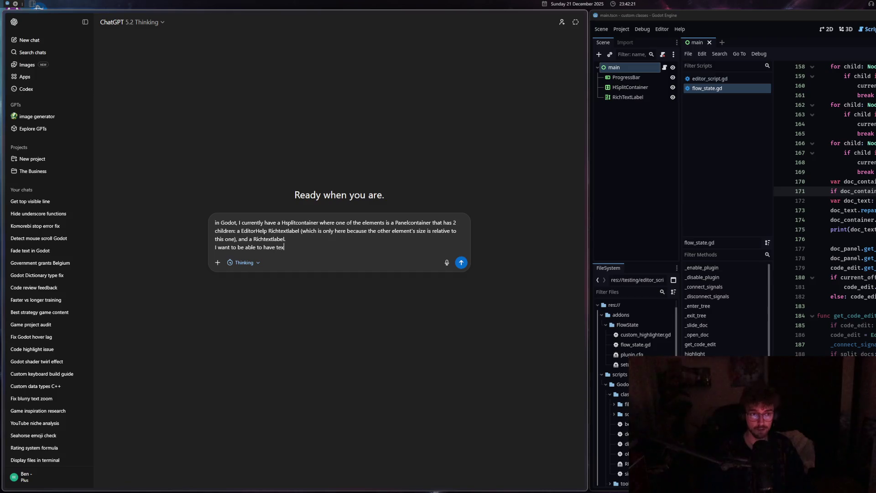
type("t wrapping in the r")
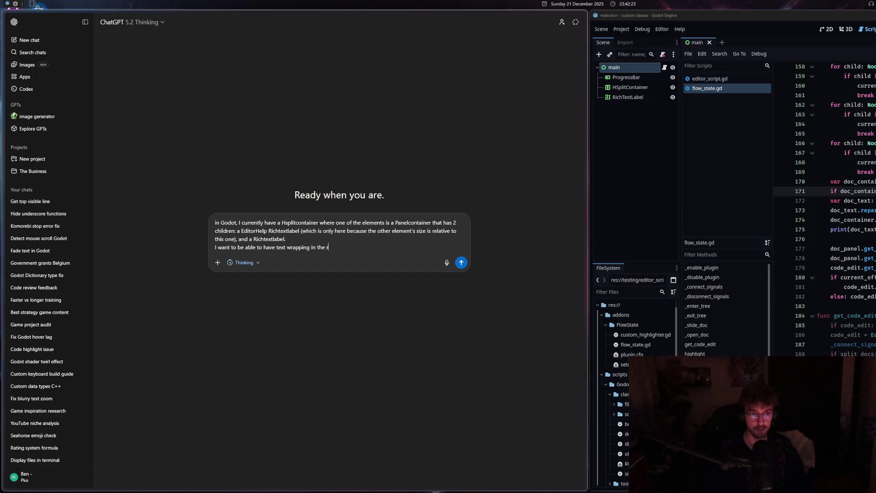
type("ichtextlabel, but then ")
type("wh")
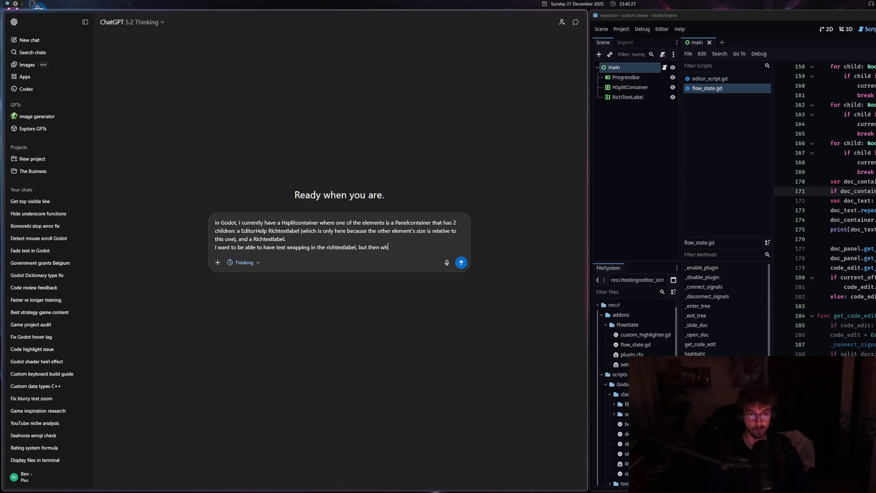
type("en I resize m")
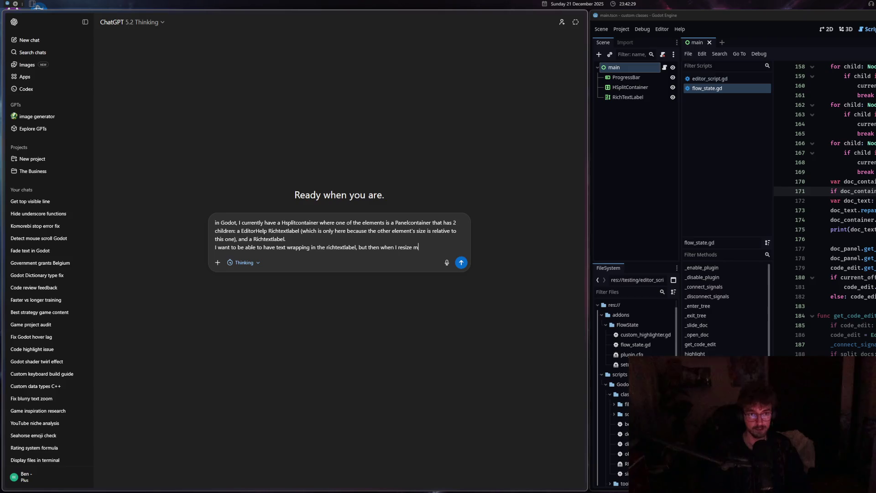
type("y H")
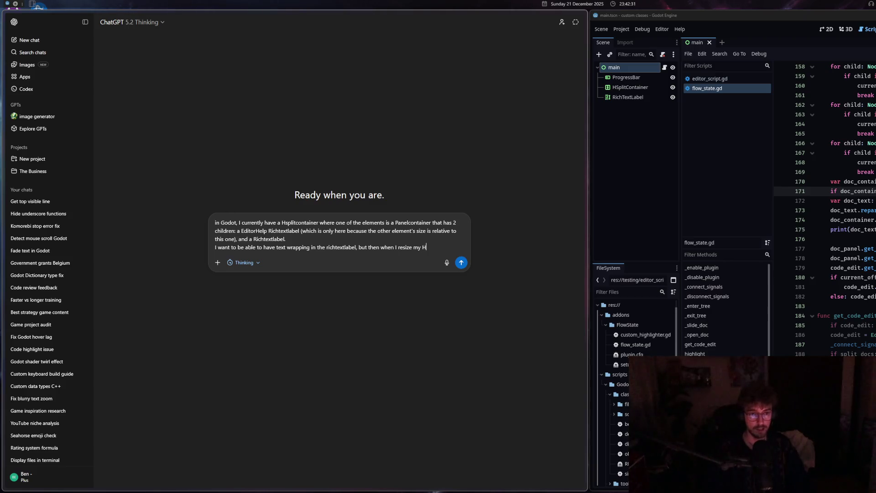
type("splitcontaine")
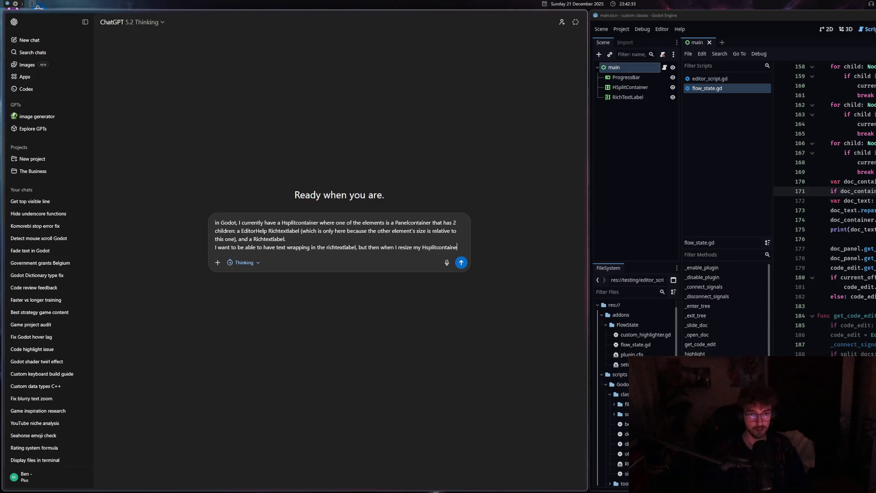
type("r it gets really messy and scrolls around. My ")
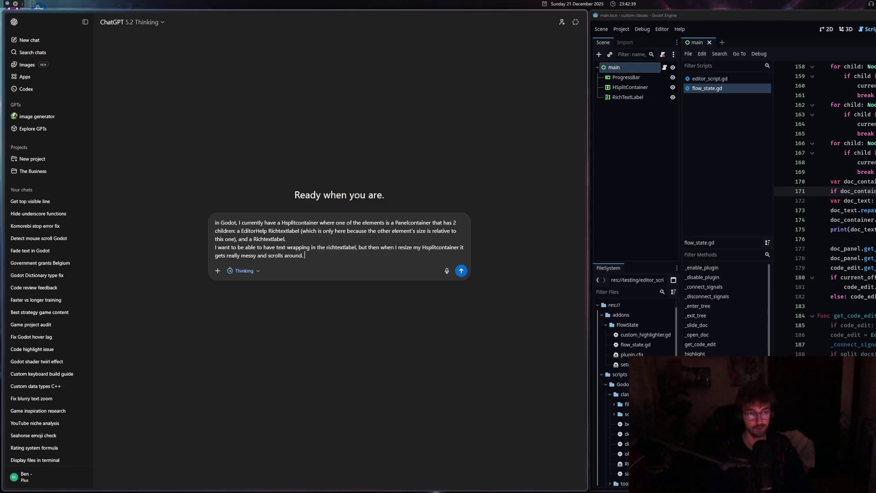
type("solution ")
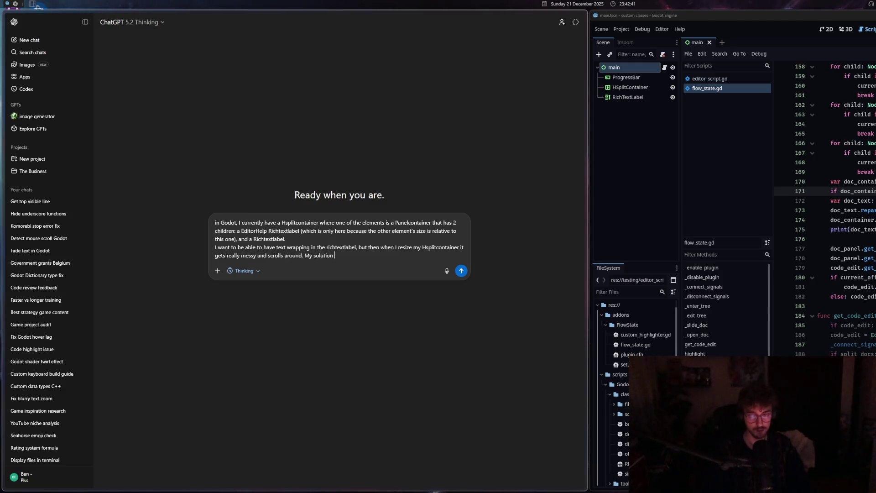
type("was")
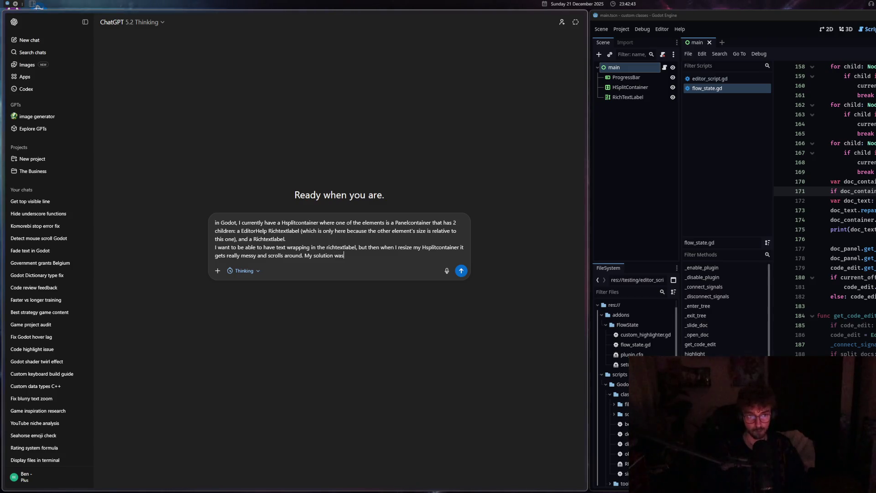
type(" to just have the")
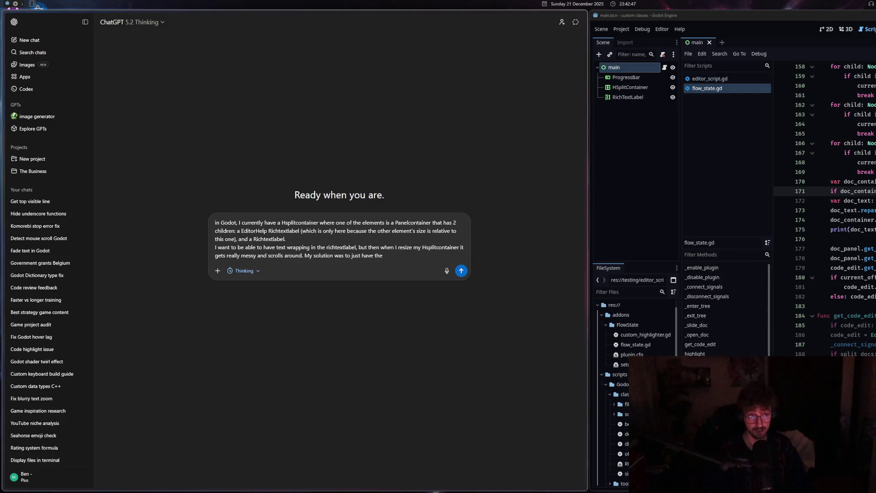
type(" richte")
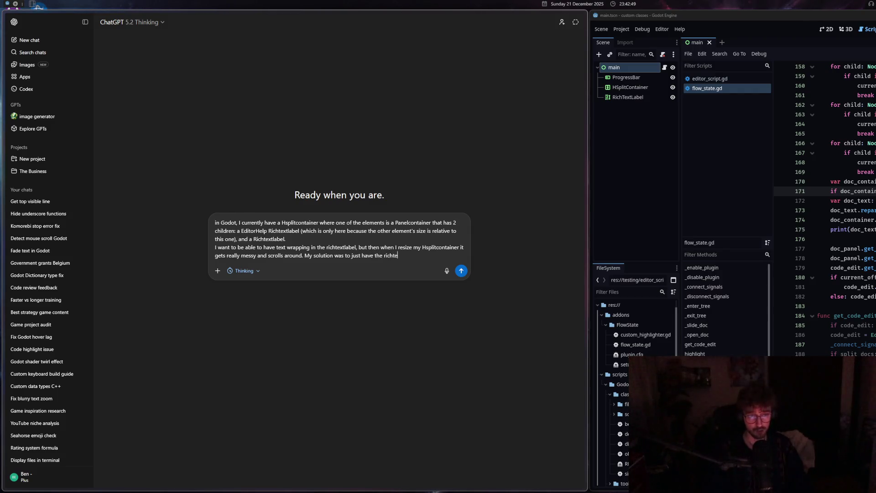
type("xtlabel at a set")
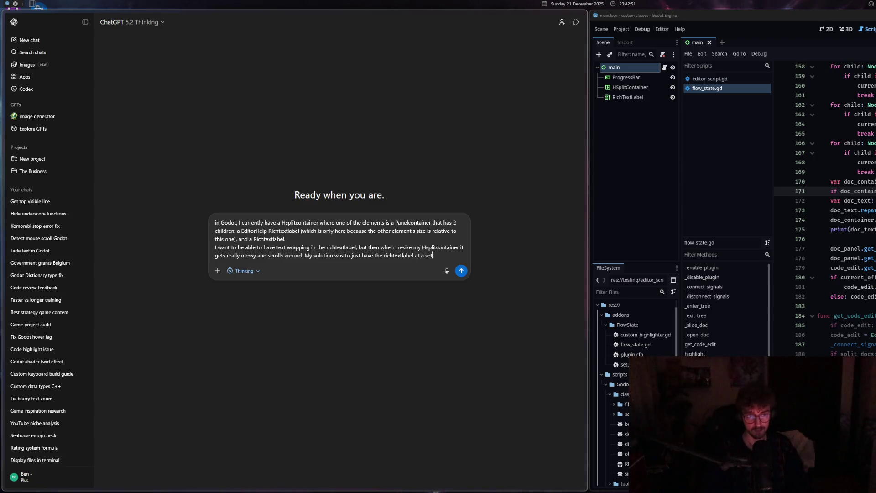
type(" size")
type(" when")
key("BackSpace")
key("BackSpace")
type("and w")
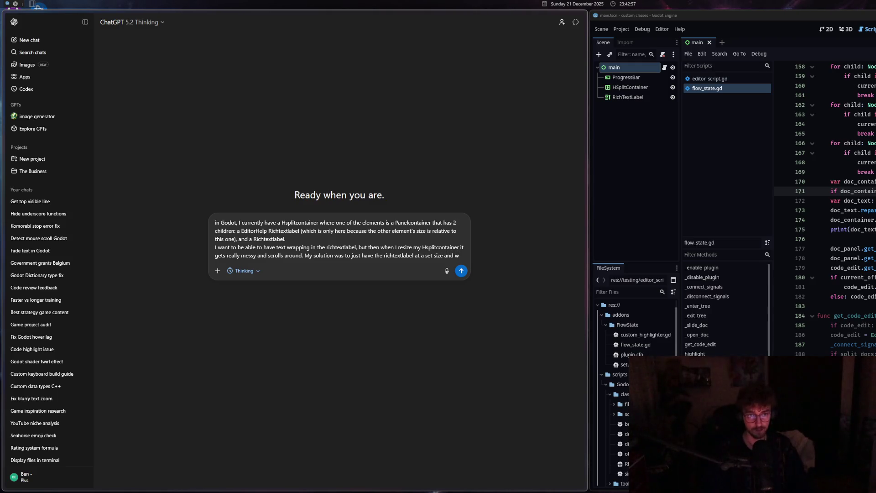
type("ith wrapped text")
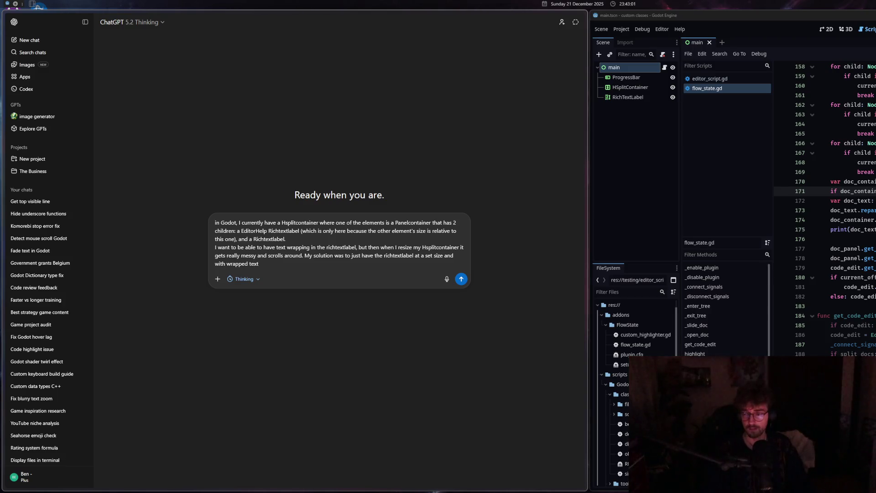
type(", so")
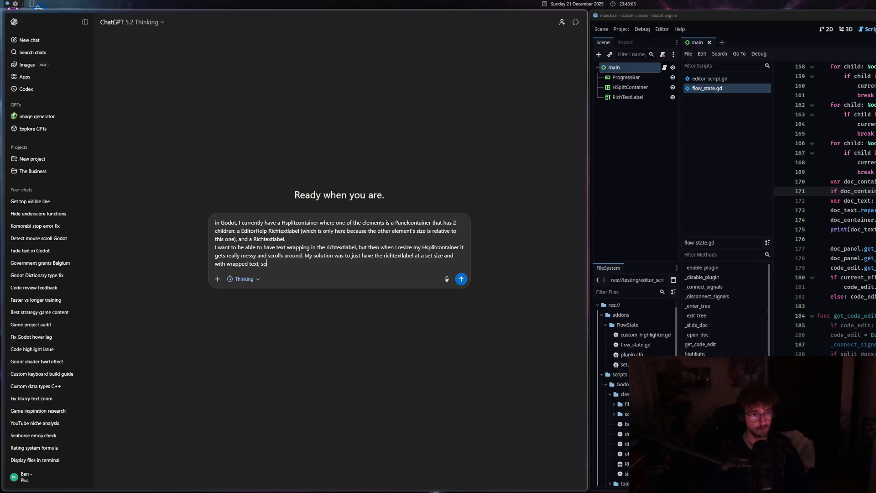
type(" you only ha")
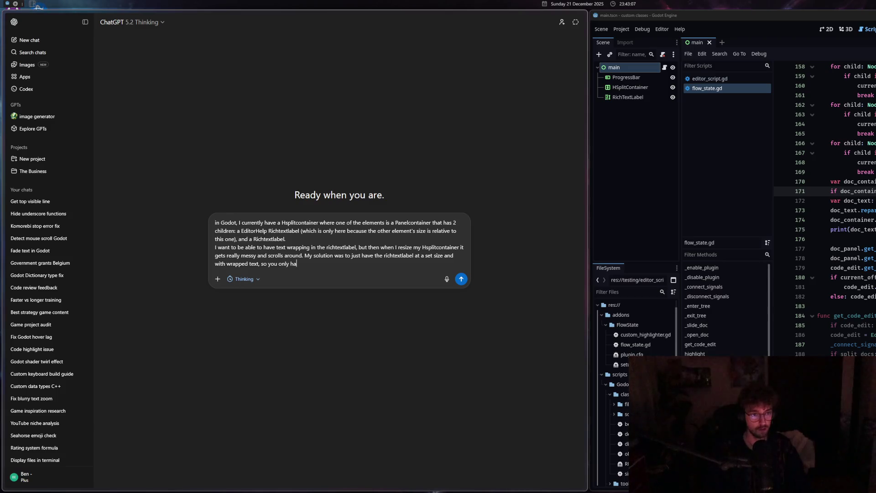
type("ve to open")
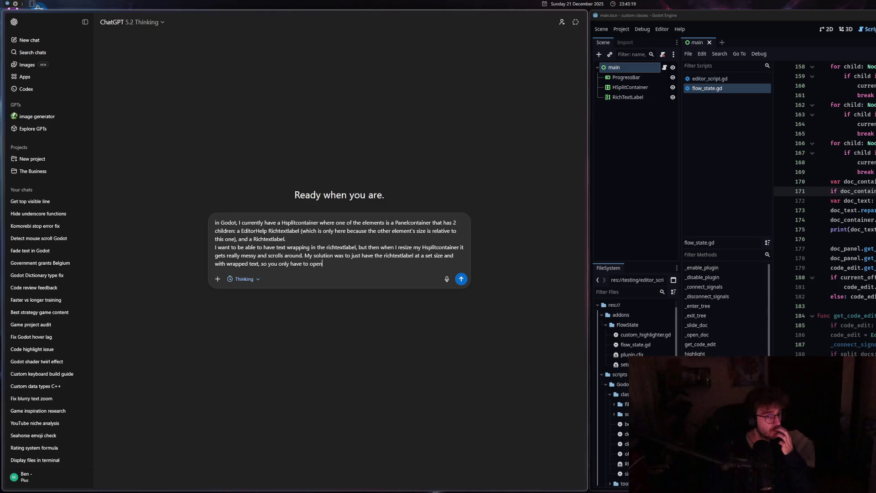
- Finish the question with 'what properties do I need to change?' and send it to ChatGPT
key("BackSpace")
key("BackSpace")
key("BackSpace")
key("BackSpace")
type("drag a")
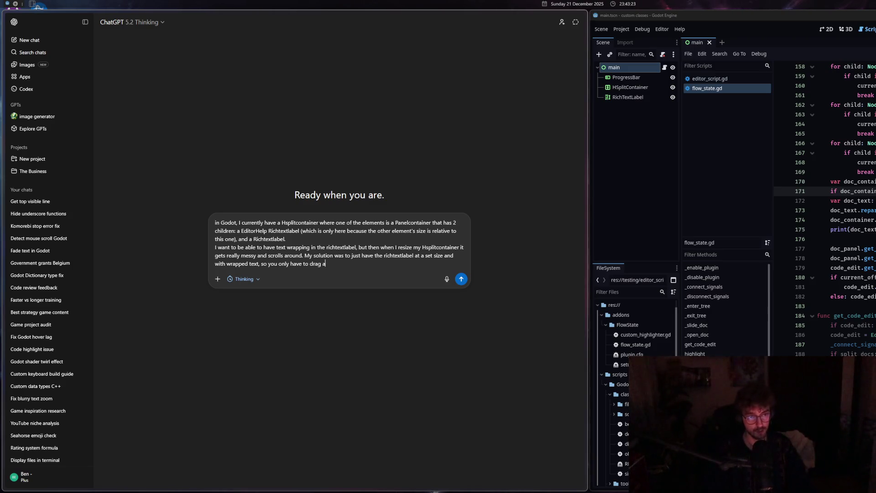
key("ctrl+shift+Left")
key("ctrl+shift+Left")
key("ctrl+shift+Left")
type("that when")
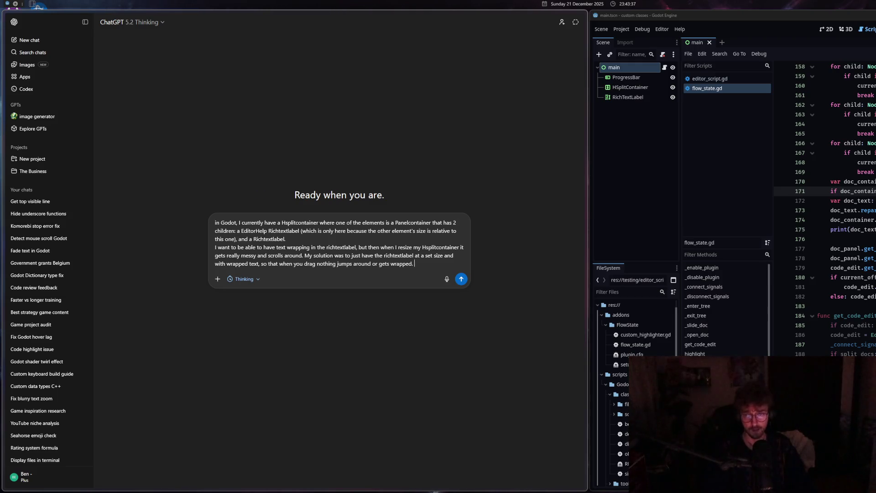
type("that it clips outside of the Hsplitcontainer.")
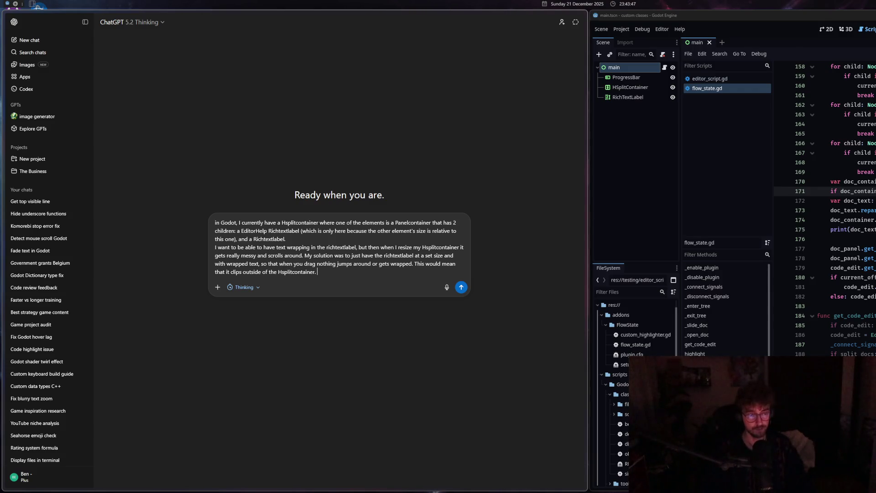
type(" How can I set a")
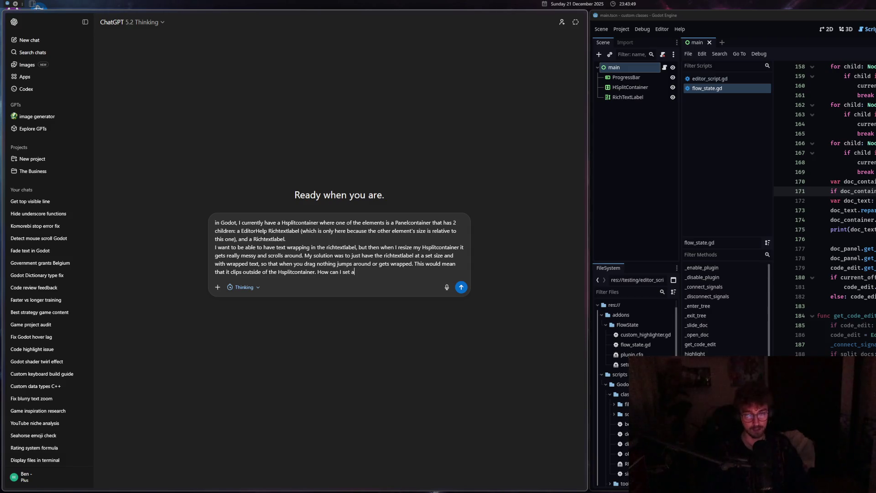
type("ll of this u")
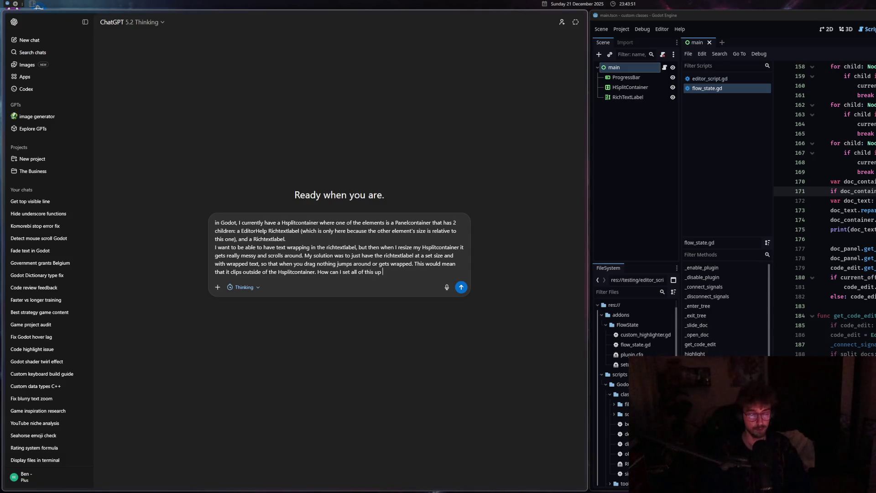
type("perties do I")
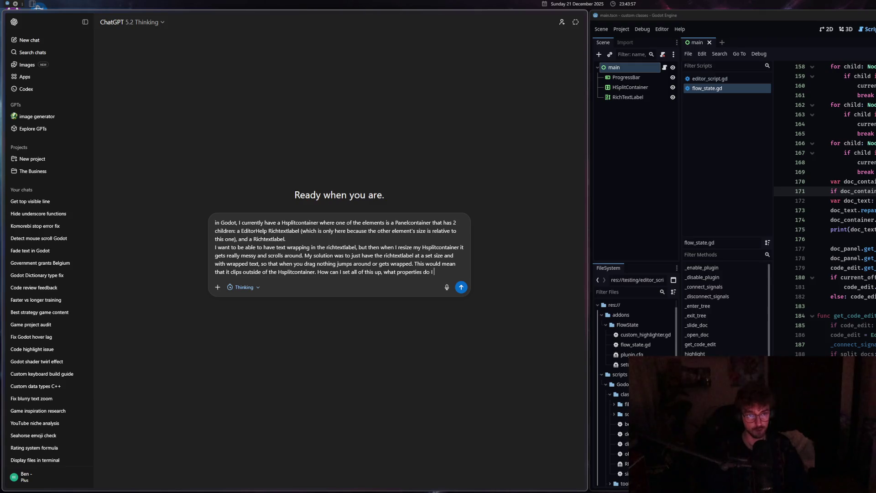
type("ange?")
key("Return")
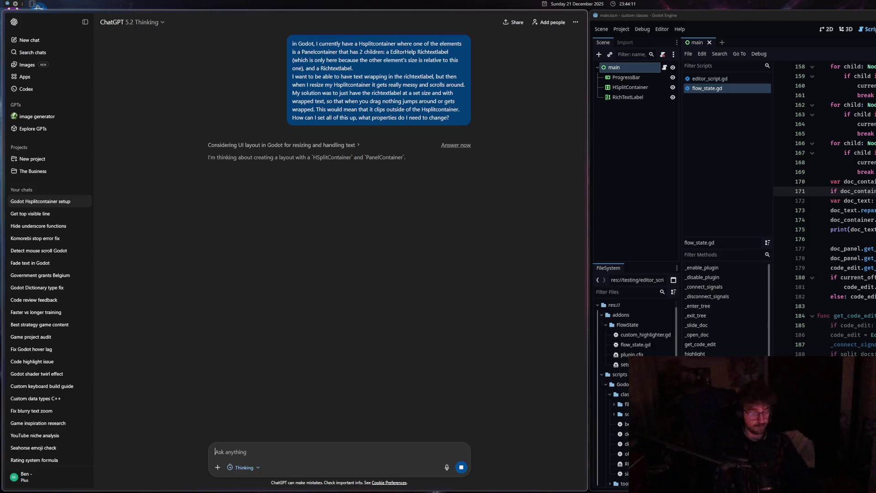
- In Godot, jump to line 180 of flow_state.gd and give the script list more room
key("super+d")
key("super+d")
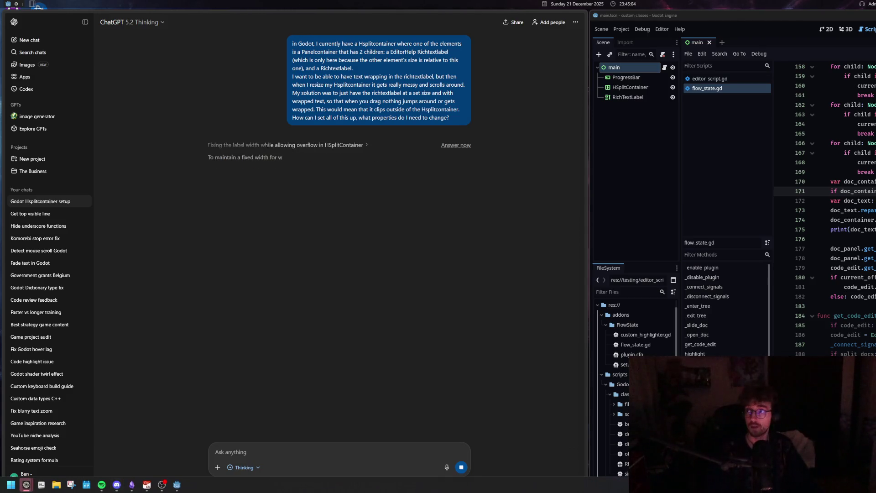
left_click(855, 278)
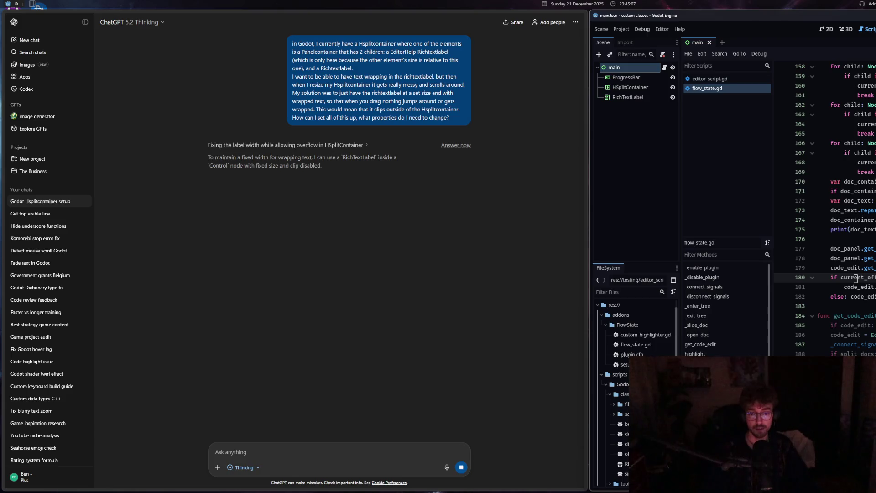
left_click_drag(727, 238, 727, 274)
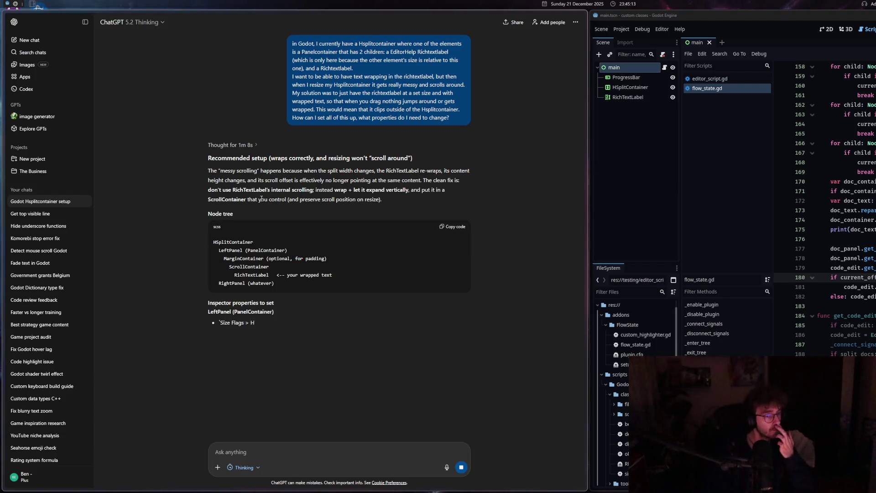
- Read ChatGPT's reply, highlighting the notes on messy scrolling and avoiding internal scrolling
left_click_drag(217, 170, 312, 170)
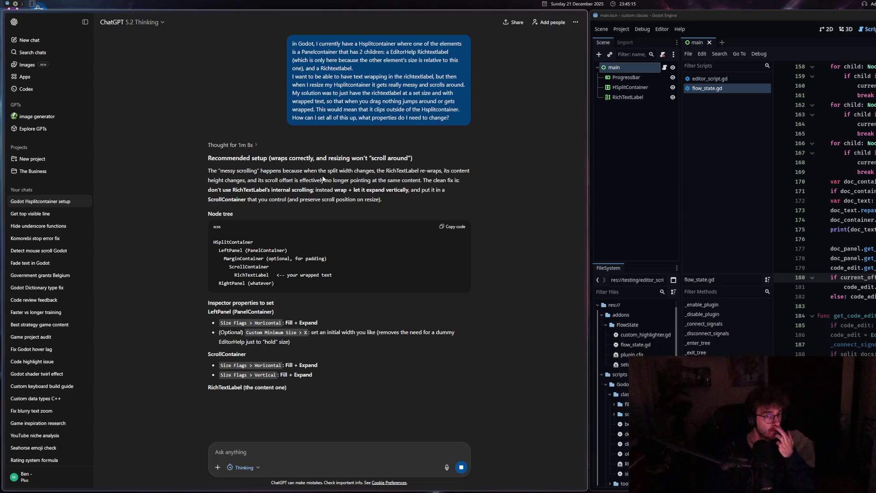
left_click(281, 181)
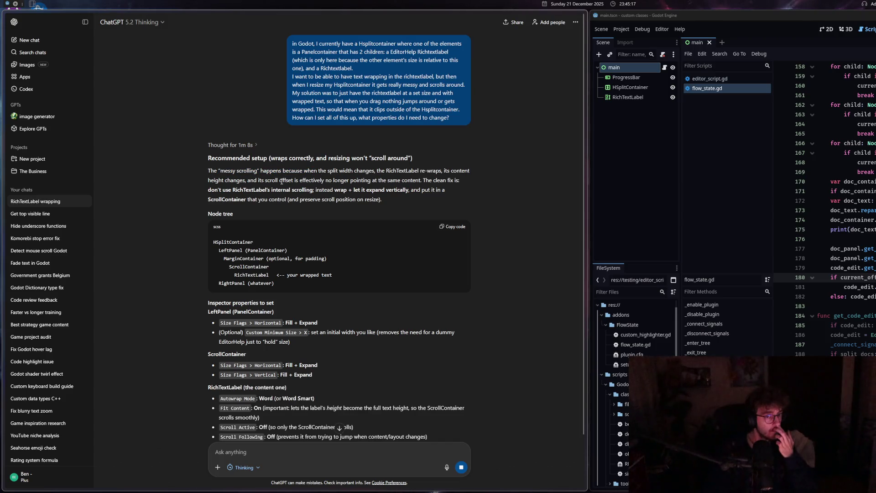
left_click_drag(212, 190, 308, 190)
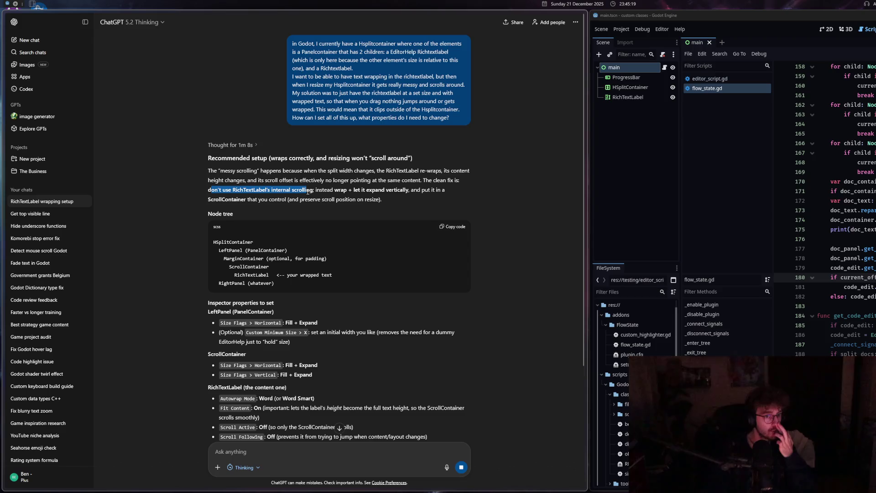
left_click(307, 191)
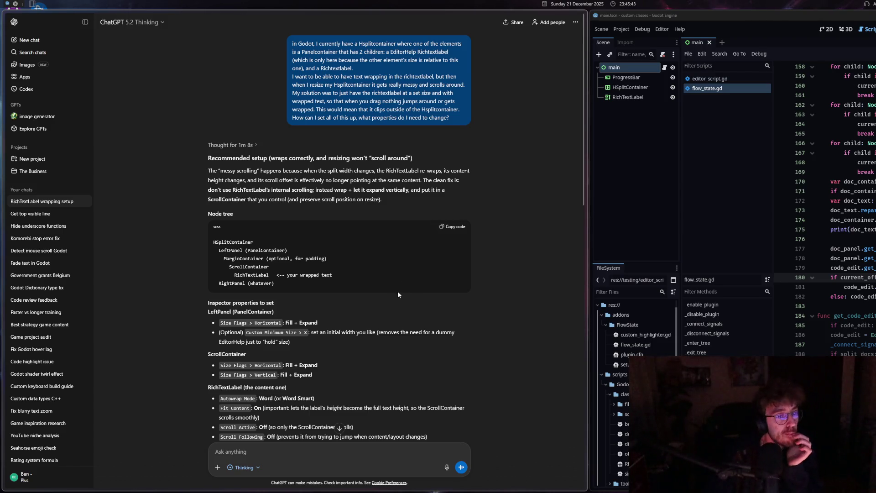
scroll(387, 299, "down", 3)
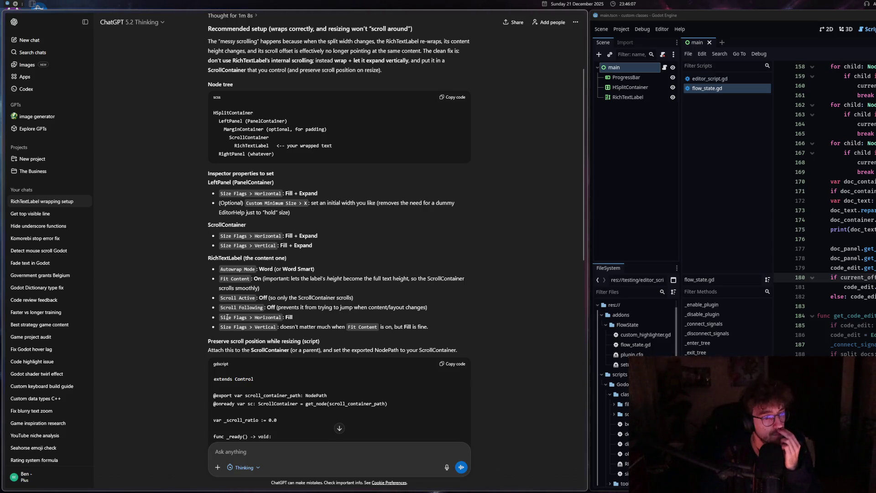
scroll(340, 322, "down", 2)
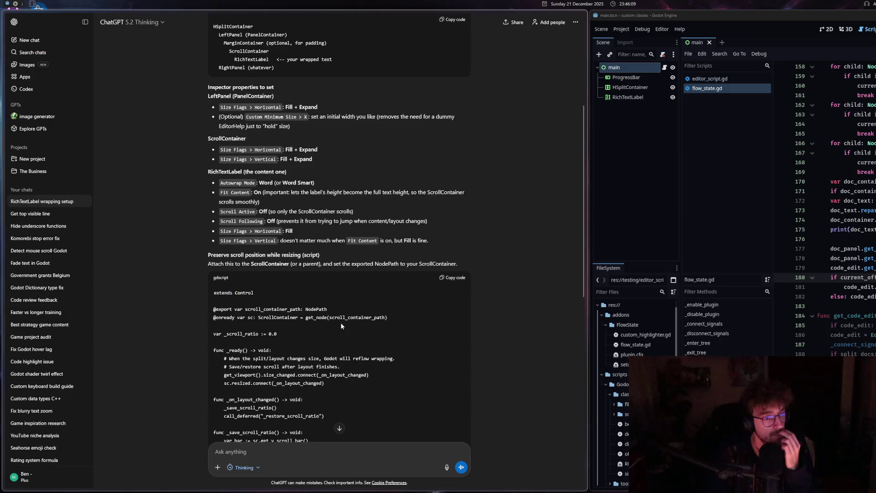
scroll(341, 322, "down", 5)
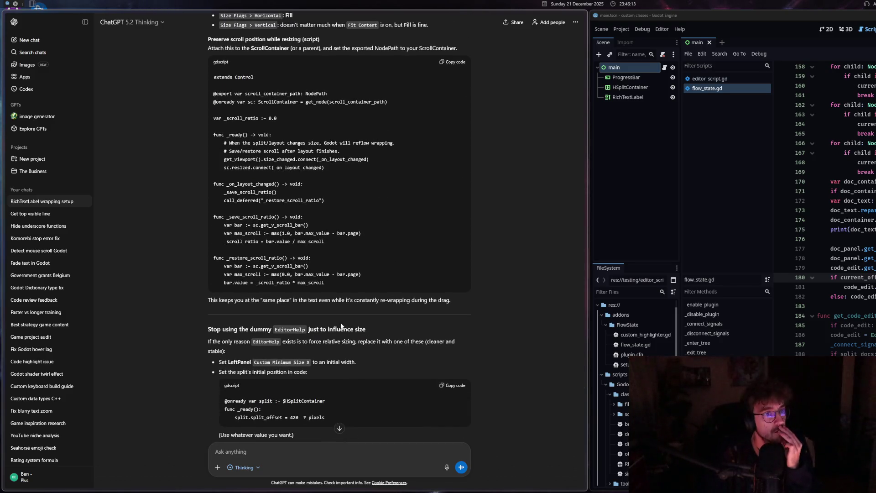
scroll(341, 325, "up", 2)
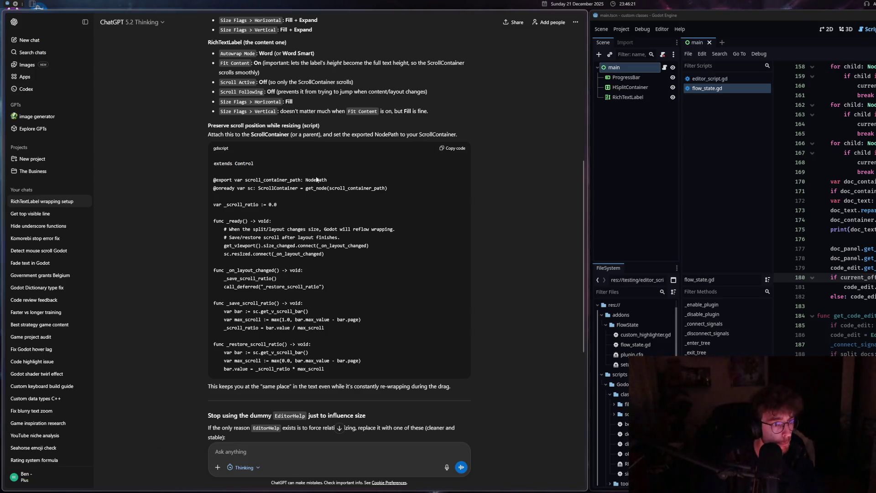
left_click_drag(259, 205, 289, 204)
left_click(289, 204)
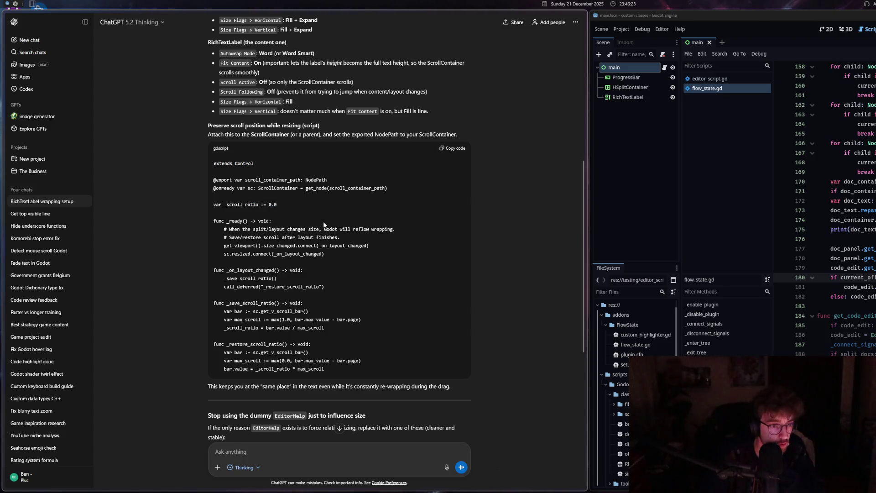
left_click(362, 253)
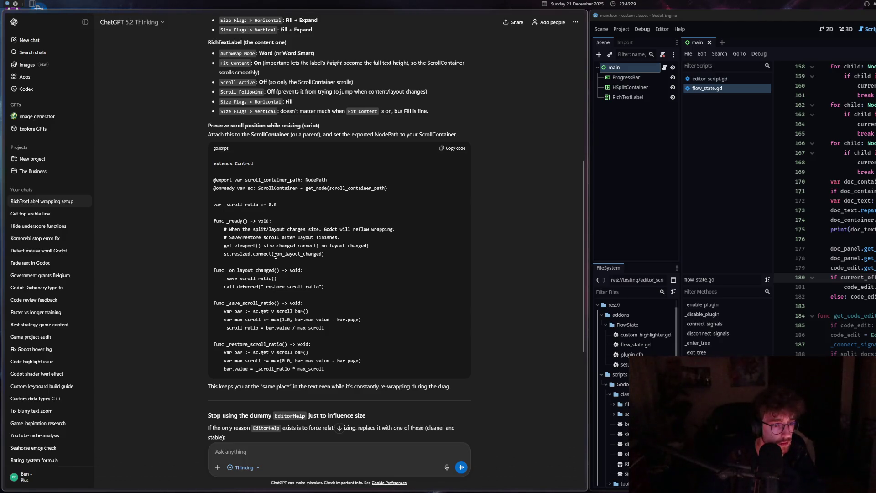
scroll(308, 270, "down", 1)
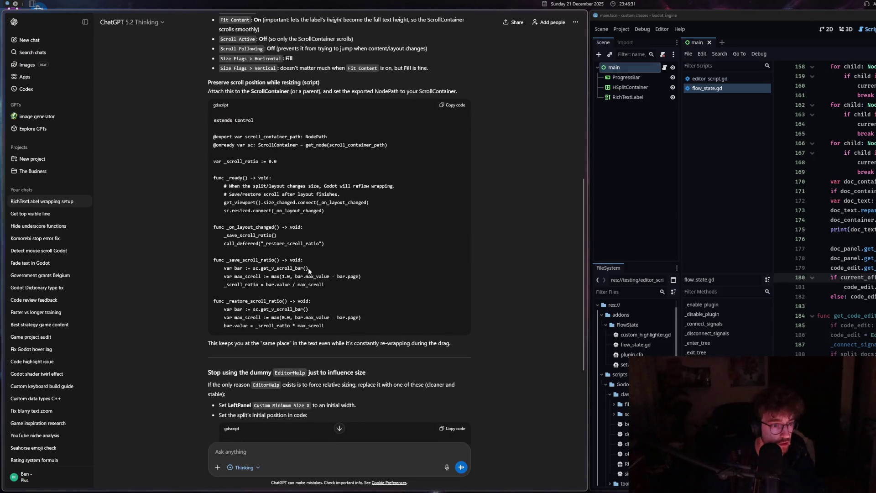
left_click_drag(370, 285, 215, 258)
left_click(318, 271)
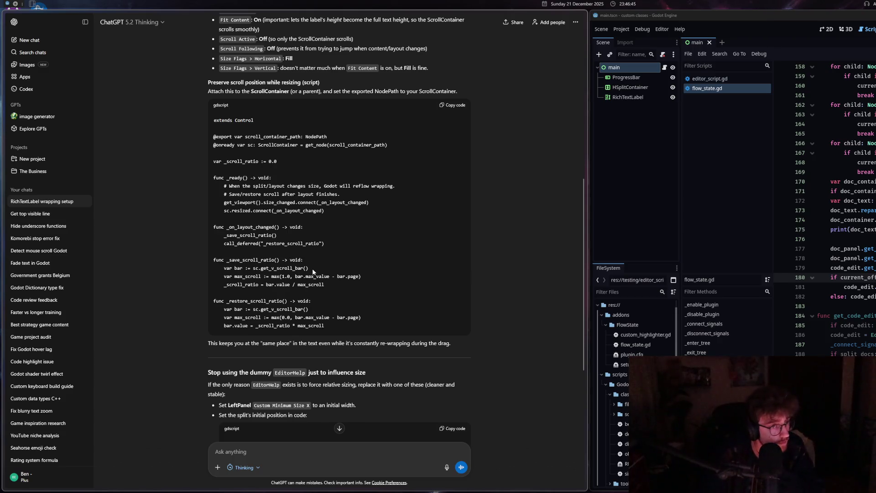
mouse_move(442, 342)
left_mouse_down()
mouse_move(216, 343)
mouse_move(383, 346)
left_mouse_up()
left_click(384, 345)
scroll(239, 346, "down", 3)
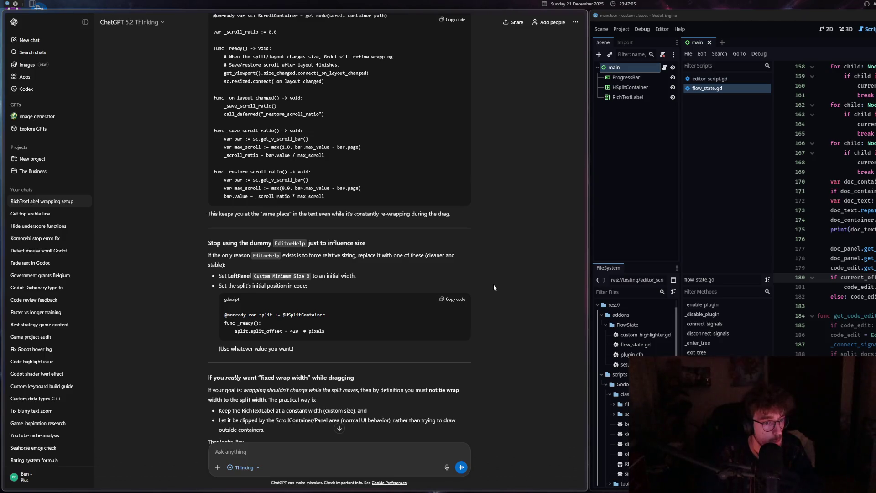
- Scroll through ChatGPT's answer and highlight the RichTextLabel minimum-width suggestion
scroll(493, 288, "down", 2)
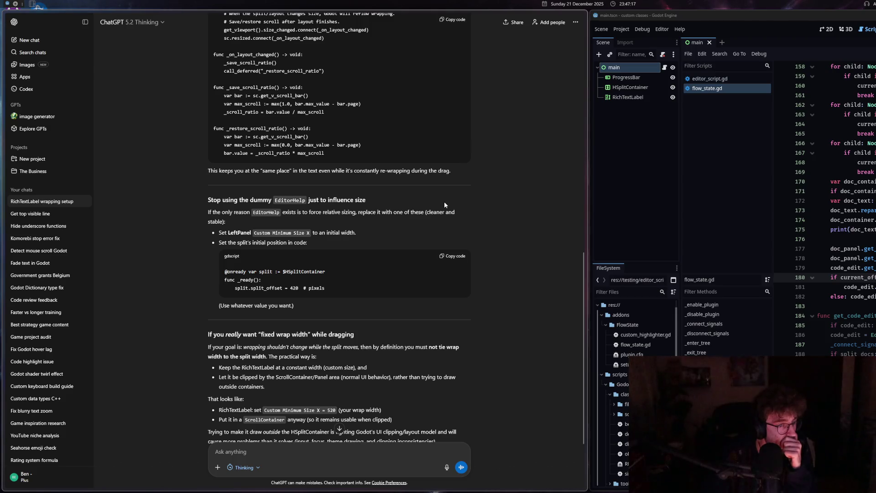
scroll(395, 276, "down", 3)
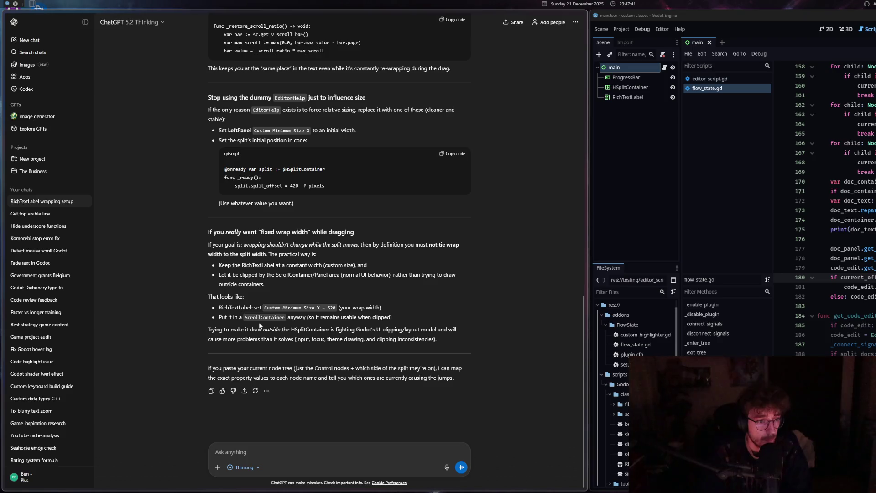
left_click_drag(229, 307, 356, 317)
left_click(356, 316)
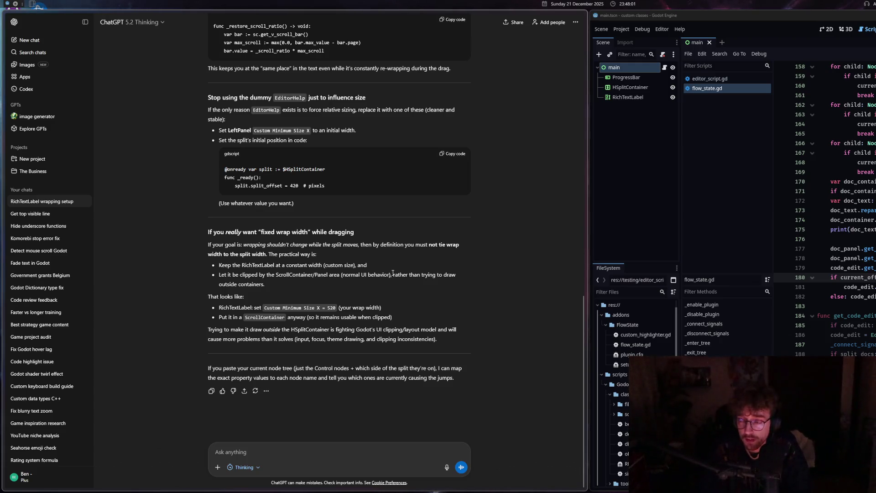
- Return to the Node tree section and tile Godot on the left, chat on the right
scroll(318, 303, "up", 5)
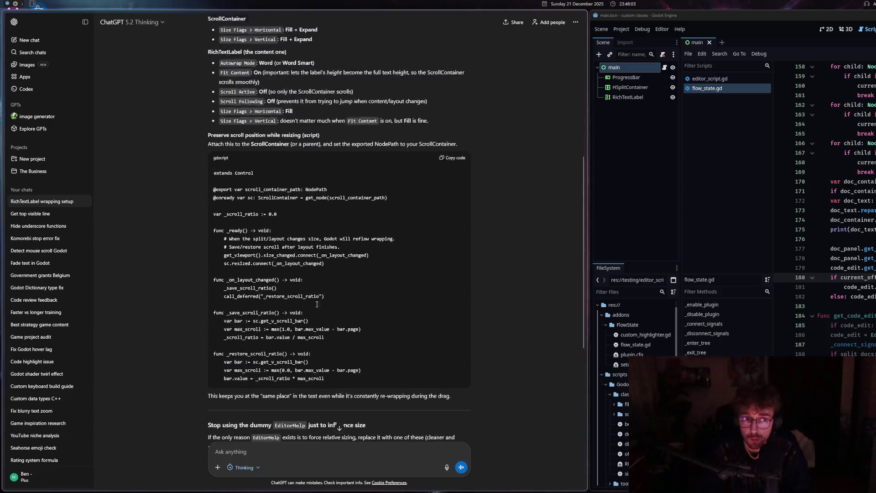
scroll(318, 304, "up", 5)
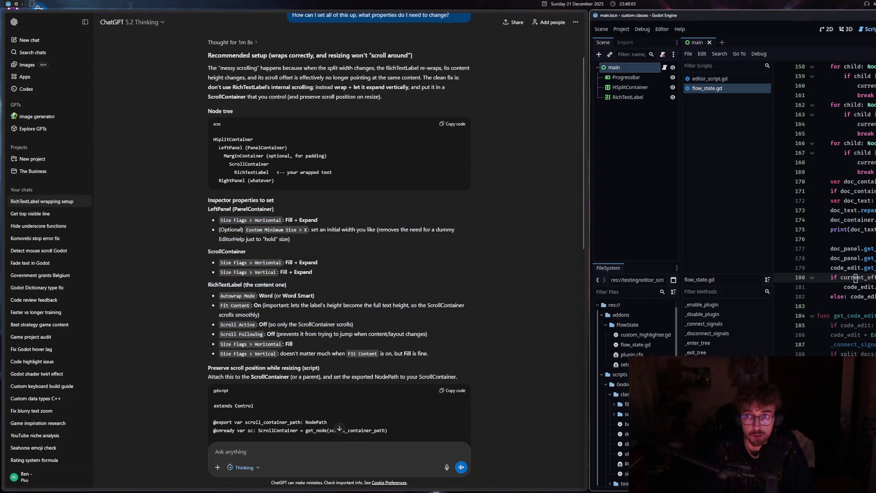
key("alt+shift+h")
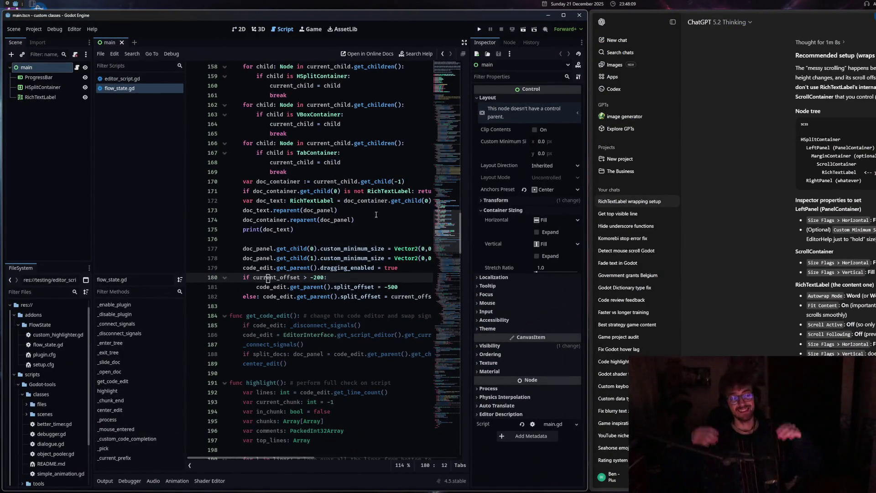
- Shrink the chat window to a narrow strip so Godot fills the freed width
scroll(834, 196, "up", 2)
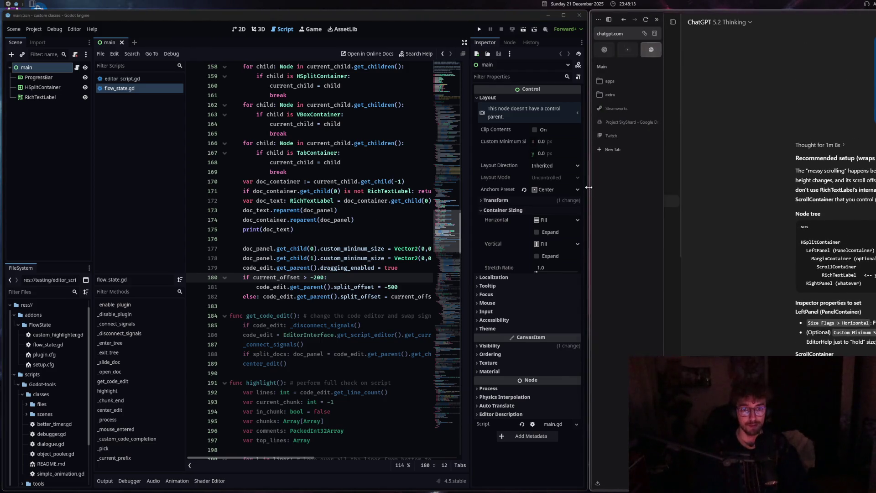
left_click_drag(589, 190, 810, 191)
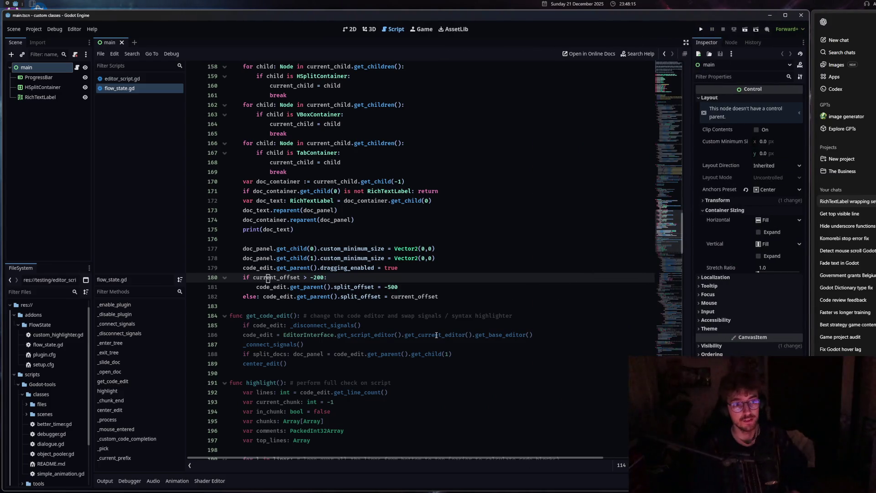
left_click(417, 306)
- Bring up the split_docs block in _connect_signals, leaving the caret at the end of line 74
scroll(416, 335, "up", 20)
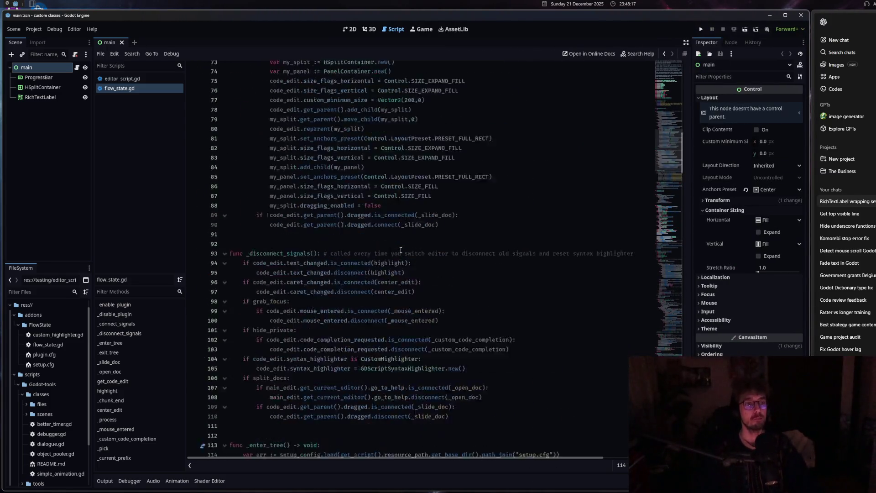
scroll(400, 252, "up", 5)
scroll(400, 254, "down", 11)
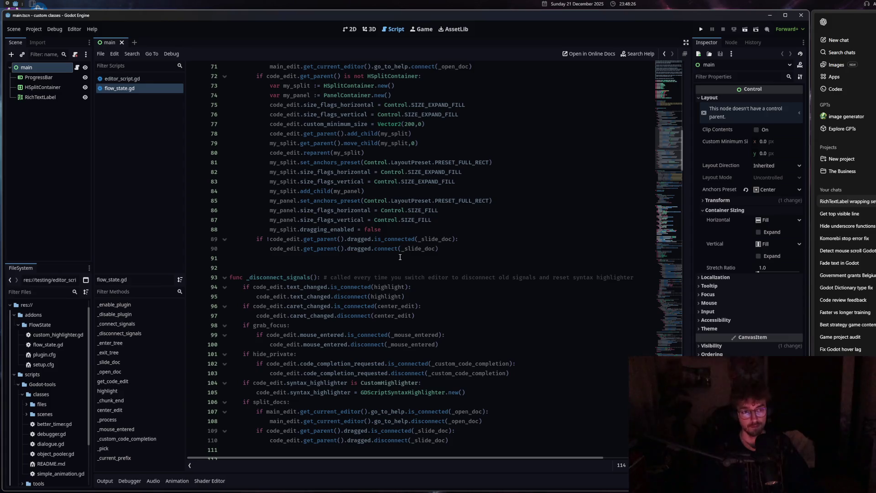
left_click(395, 238)
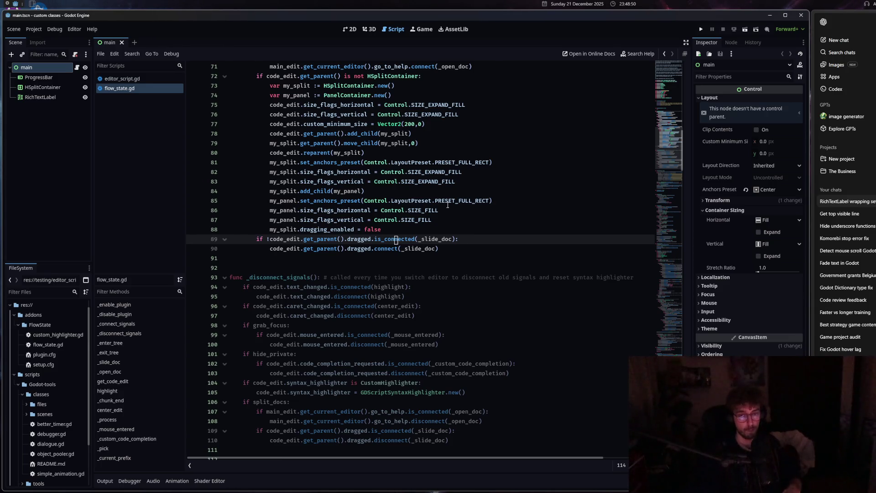
left_click(453, 251)
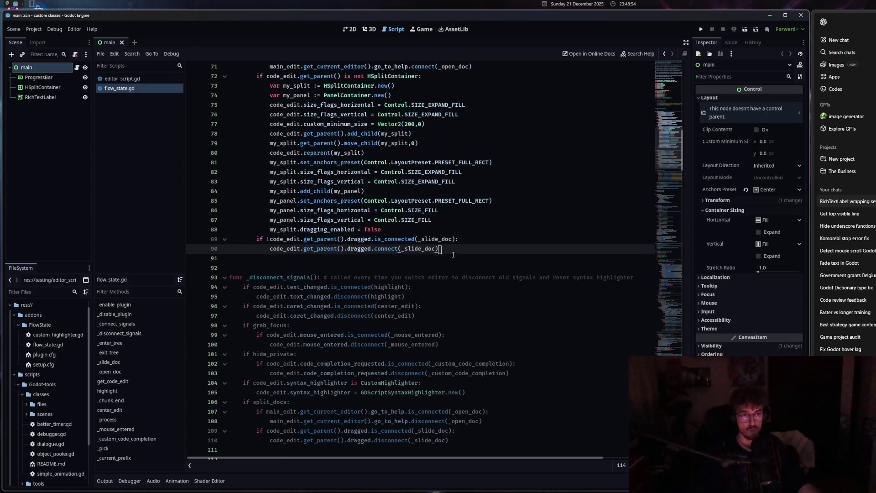
scroll(449, 258, "up", 6)
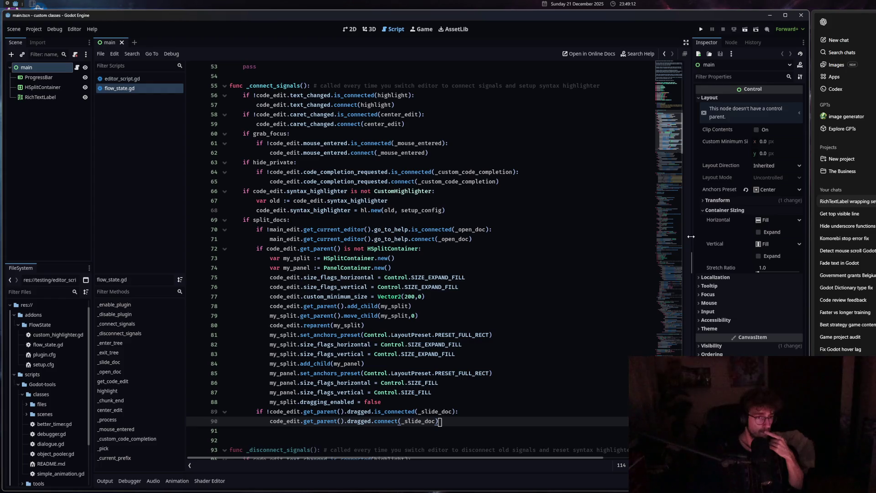
scroll(416, 213, "down", 2)
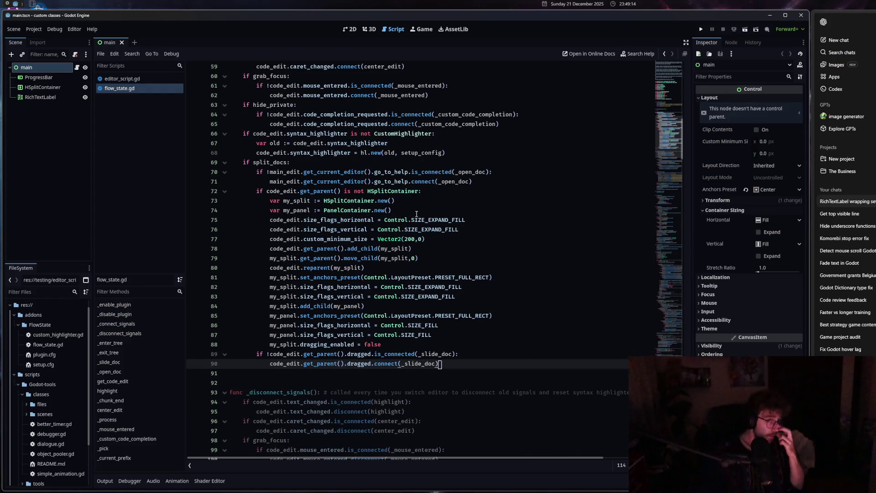
left_click(416, 214)
- Add 'var scroll_container := ScrollContainer.new()' after line 74 and save the script
key("Return")
type("var scroll_container := ScrollCo")
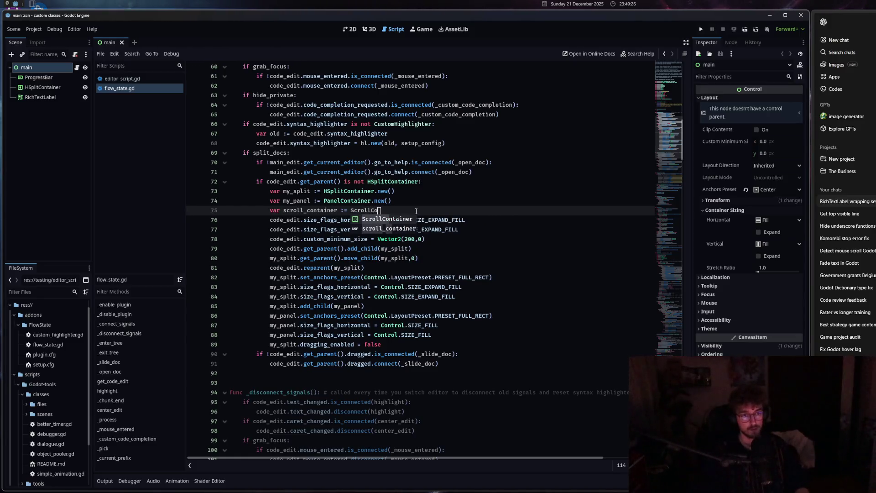
key("Return")
type(".n")
key("Return")
key("ctrl+s")
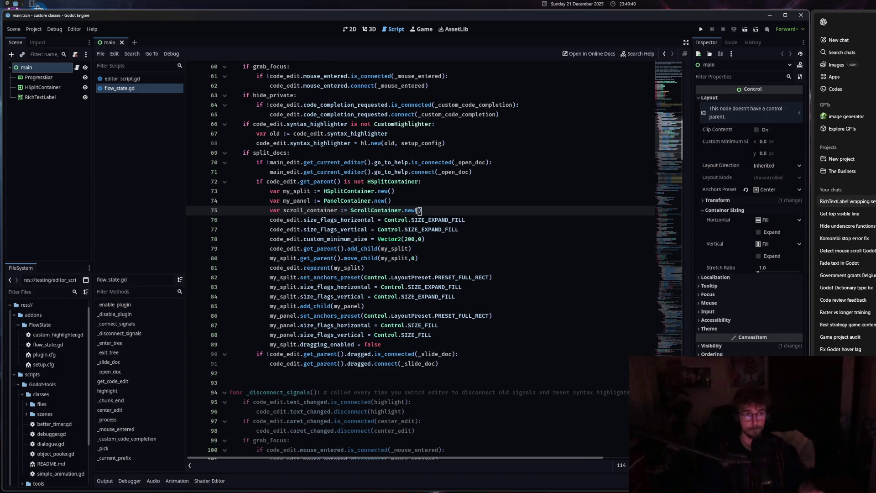
- Set scroll_container.size_flags_horizontal to Control.SIZE_EXPAND_FILL on the next line
left_click(442, 219)
left_click(438, 209)
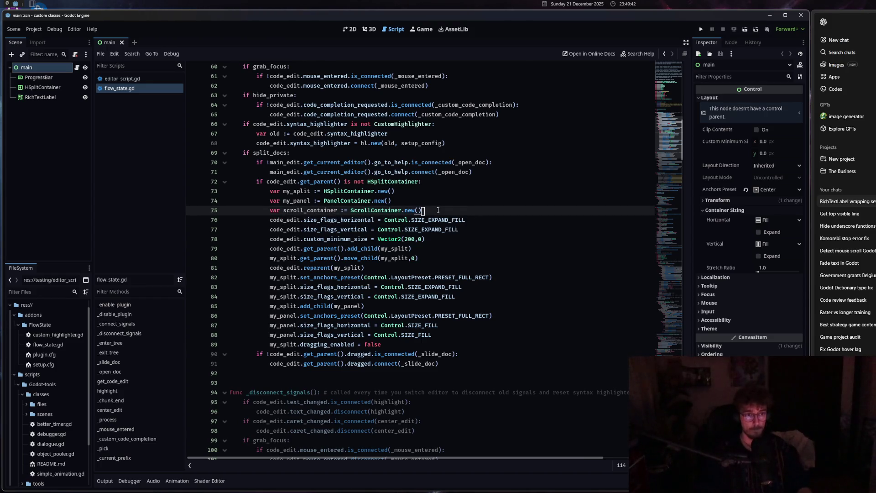
key("Return")
type("scr")
key("Return")
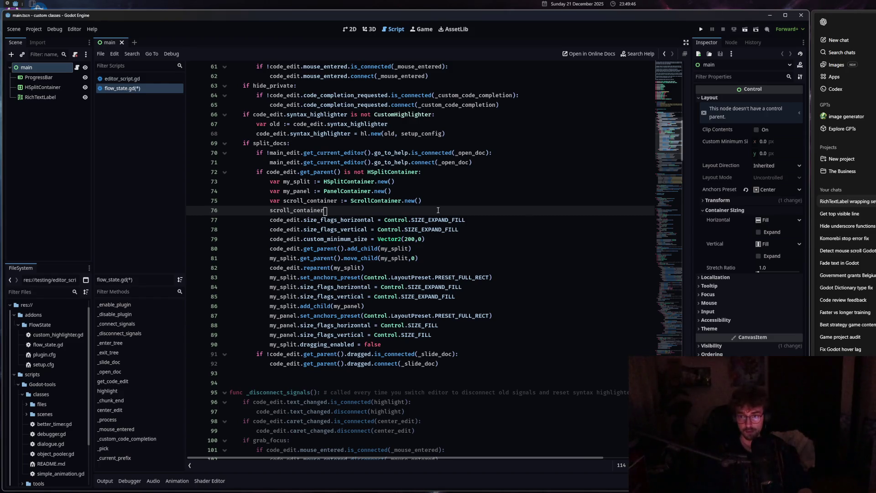
type(".si")
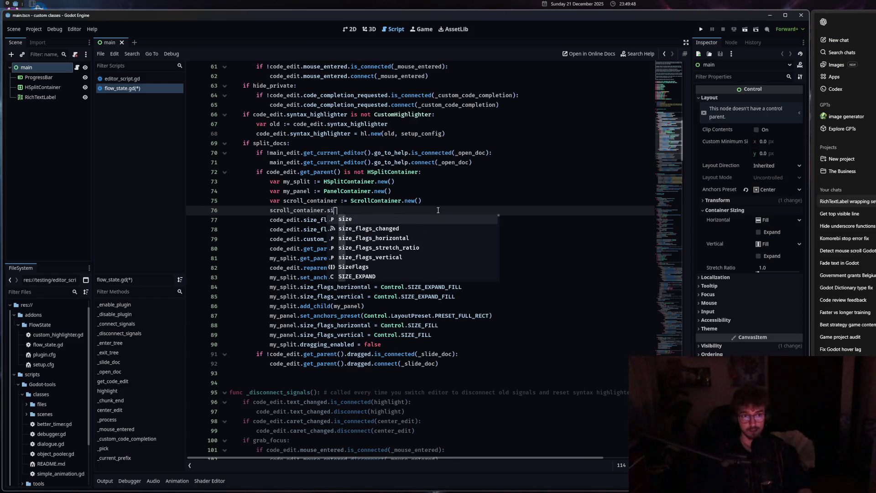
double_click(400, 238)
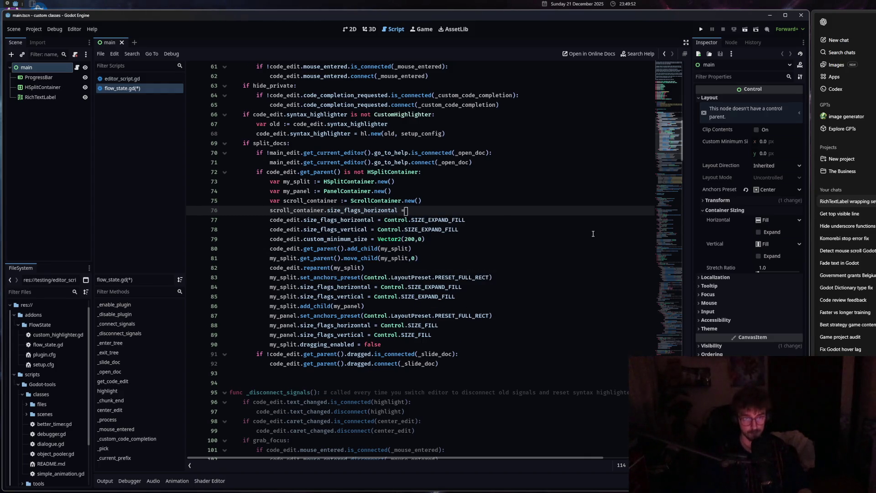
type("=")
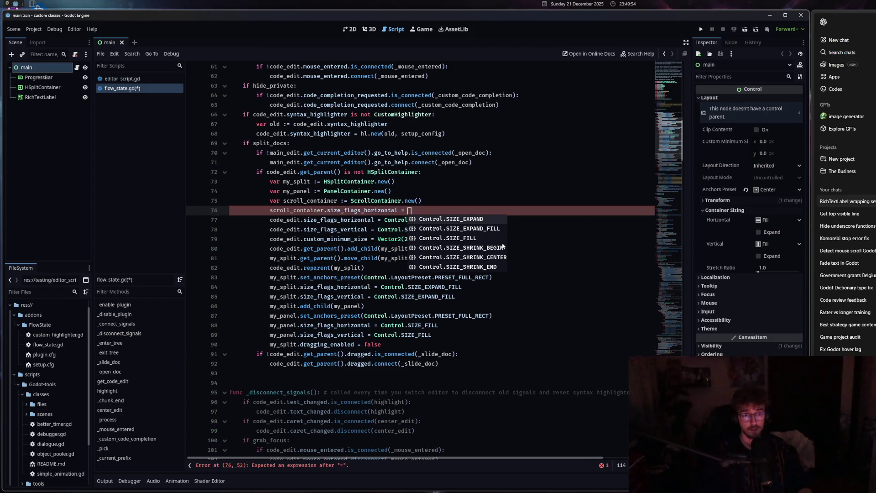
double_click(479, 228)
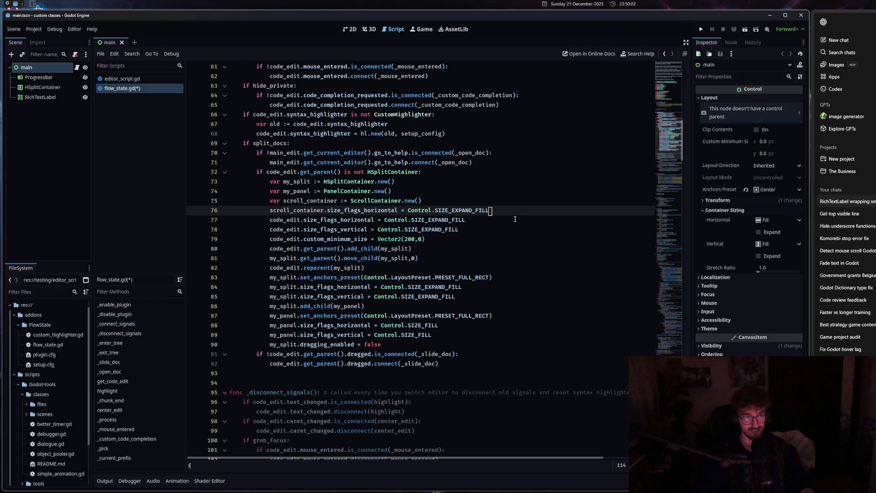
key("Return")
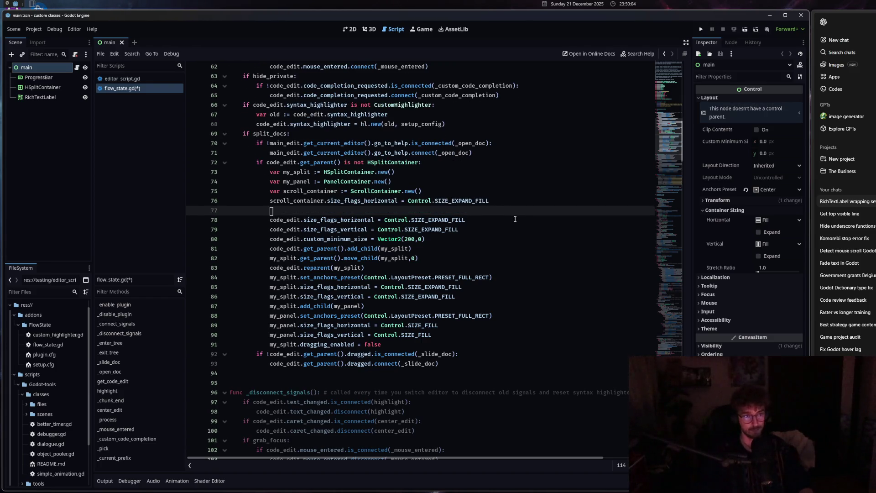
- Add scroll_container.size_flags_vertical = Control.SIZE_EXPAND_FILL and save flow_state.gd
type("scroll_container.")
type("si")
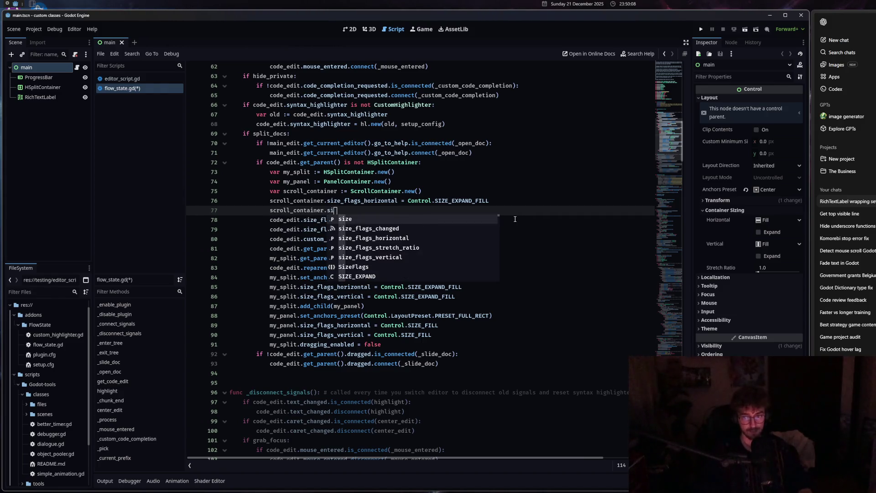
mouse_move(811, 252)
left_click_drag(811, 252, 850, 253)
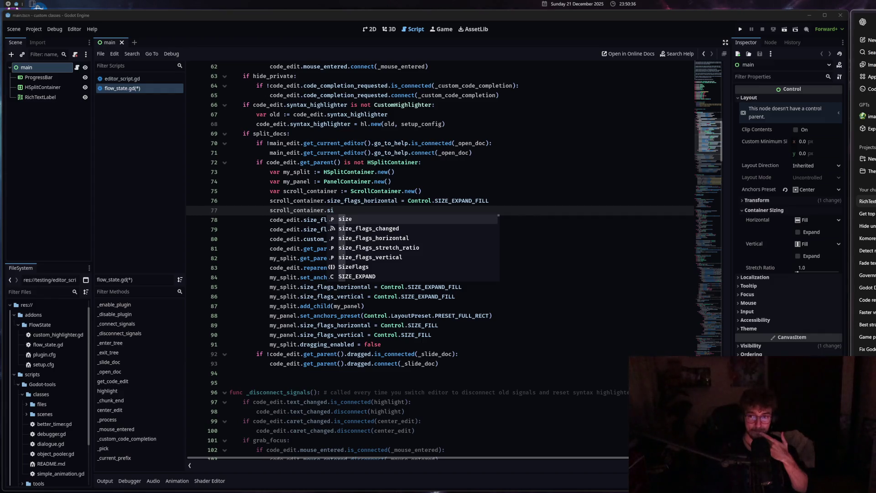
left_click(388, 258)
type(":")
key("BackSpace")
key("BackSpace")
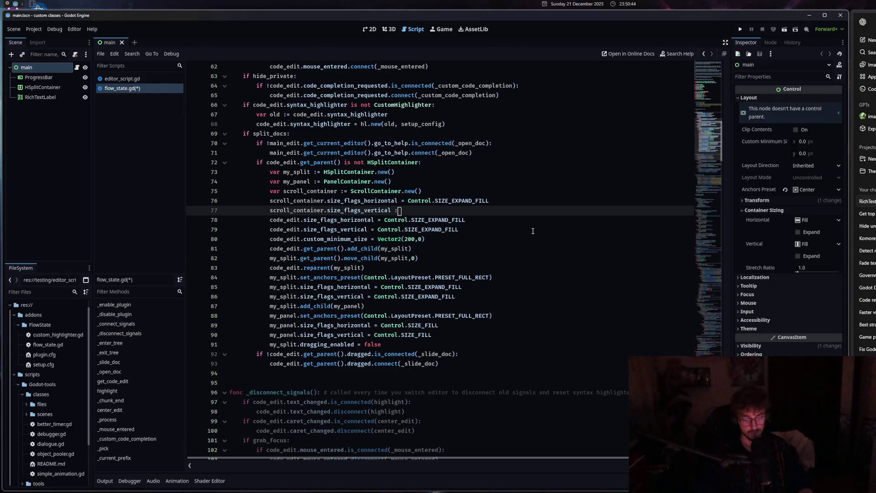
key("BackSpace")
type("= C")
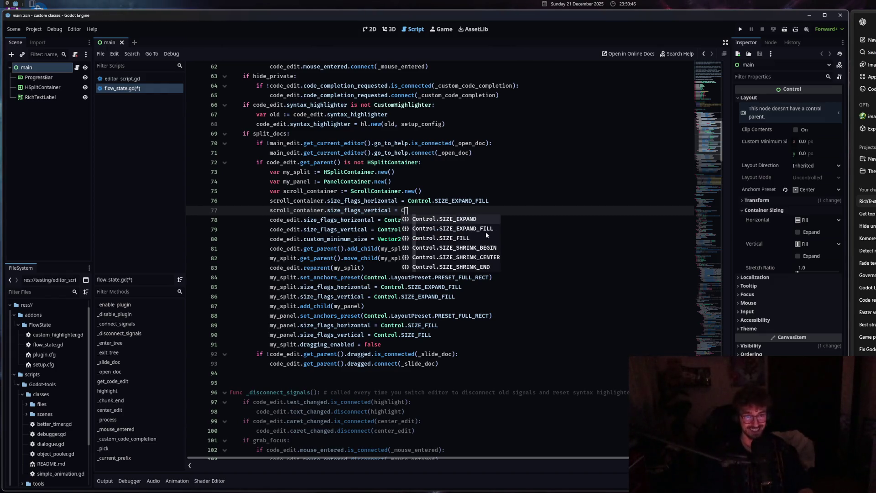
left_click(487, 231)
key("ctrl+s")
- Compare the size-flag lines with the my_panel and my_split.add_child code, then cut both lines
left_click_drag(283, 200, 359, 211)
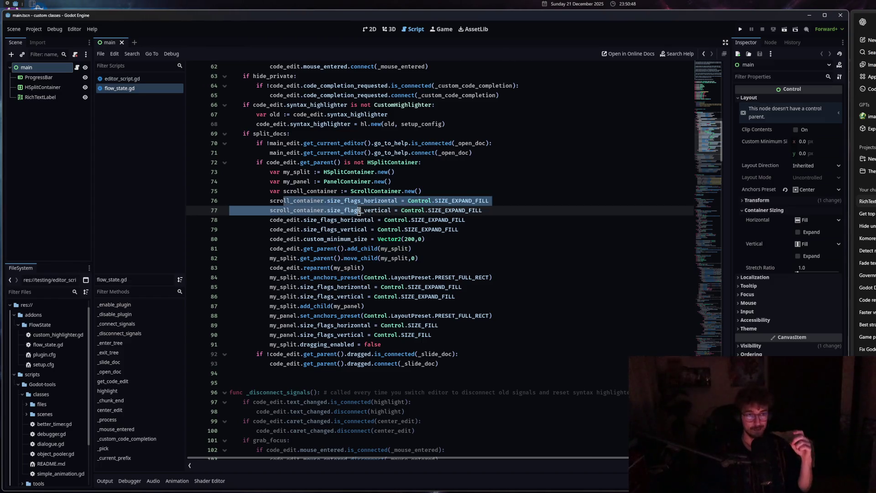
mouse_move(359, 211)
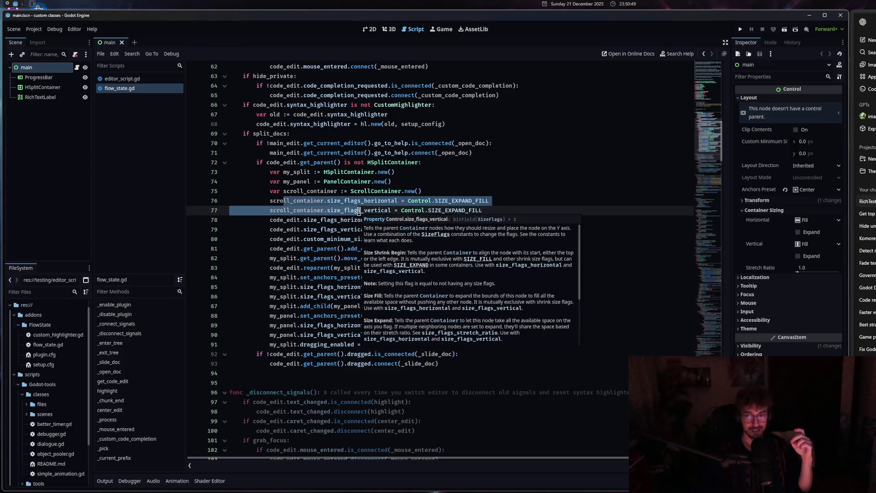
left_click(317, 210)
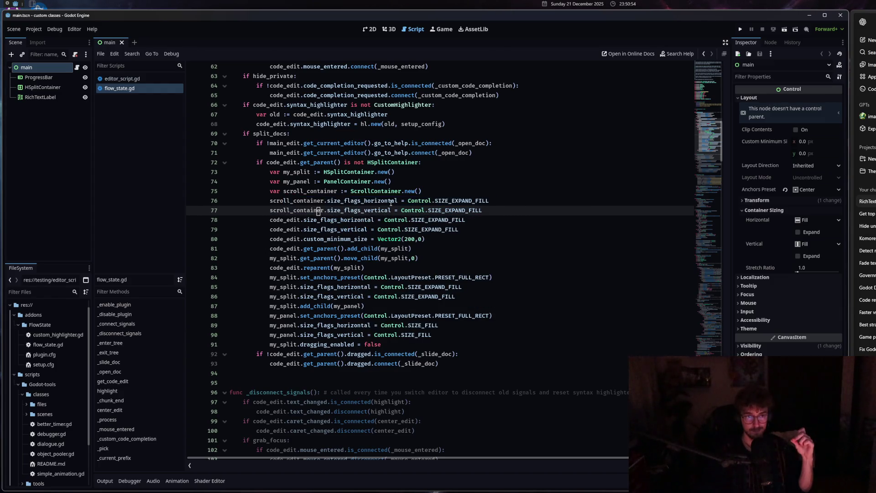
mouse_move(389, 204)
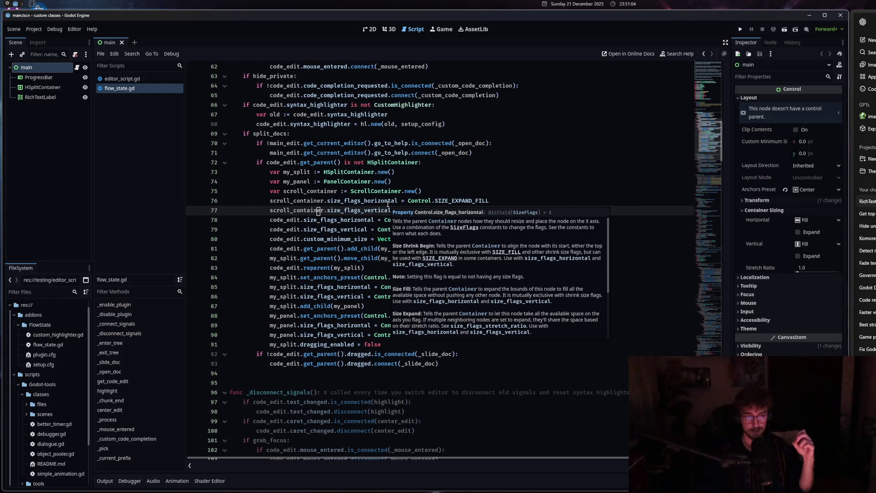
left_click(308, 181)
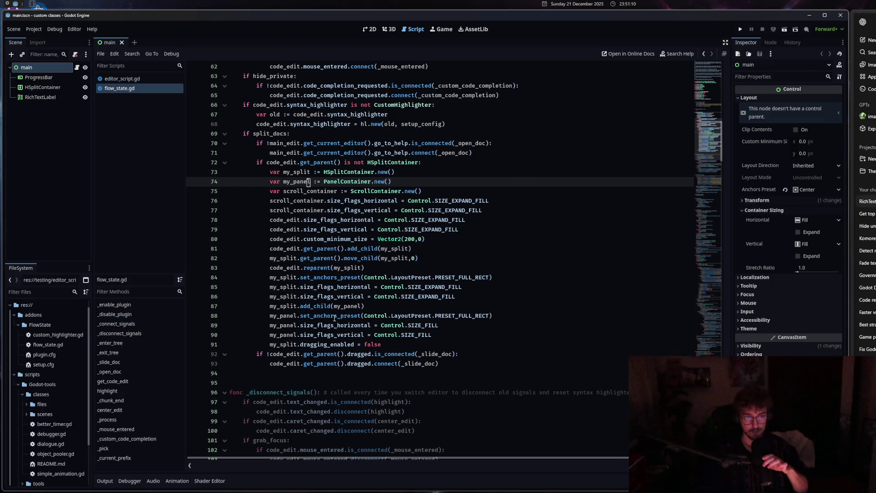
left_click_drag(269, 306, 341, 306)
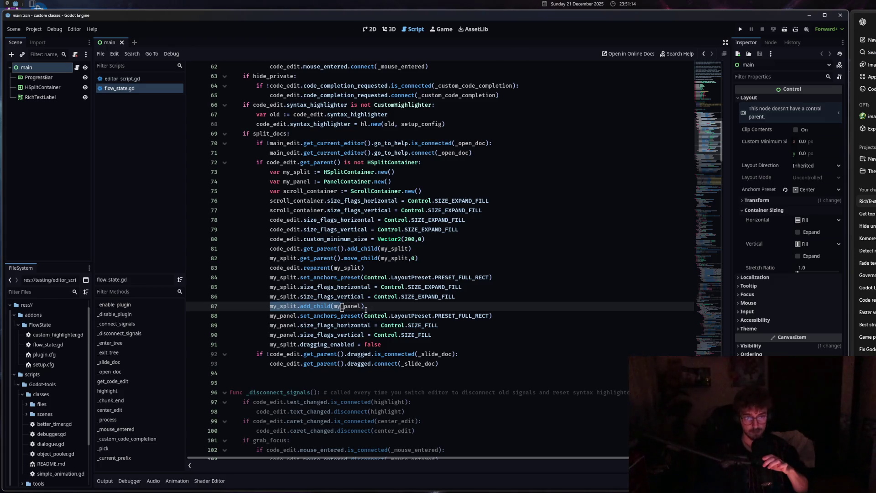
left_click(443, 336)
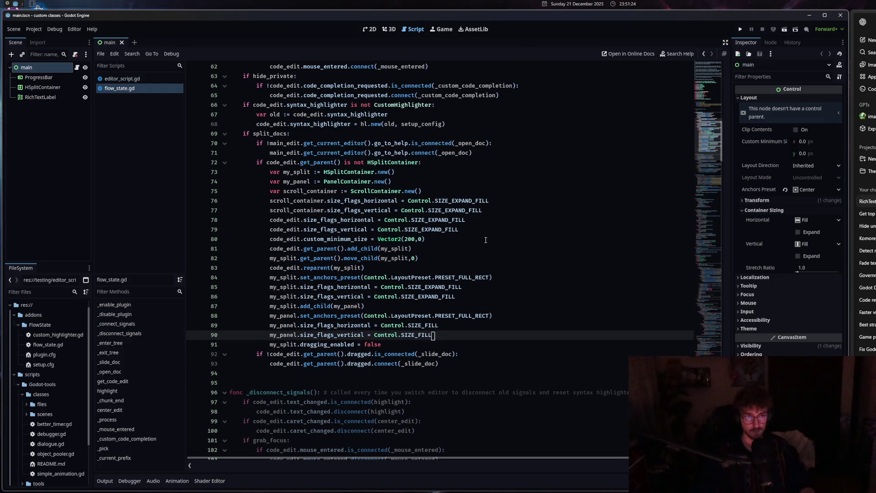
left_click_drag(244, 201, 487, 211)
key("ctrl+c")
key("BackSpace")
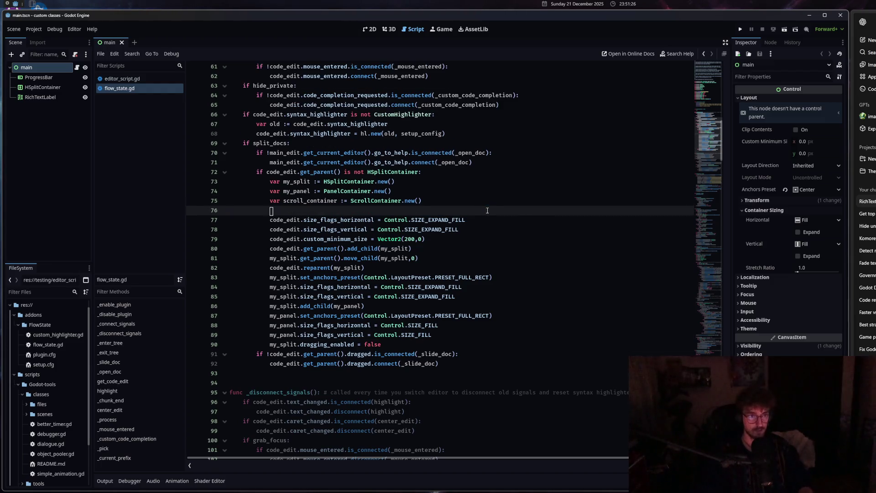
- Remove the blank line and insert my_panel.add_child(scroll_container) above dragging_enabled
key("BackSpace")
key("BackSpace")
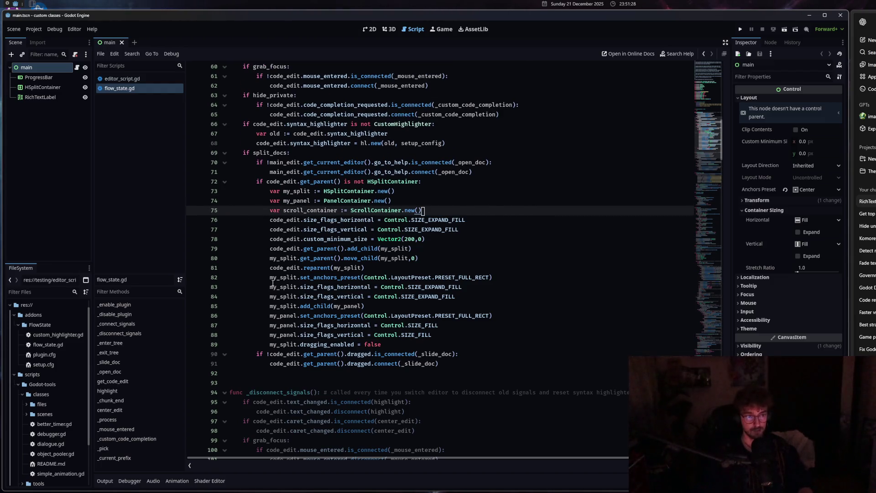
left_click(436, 343)
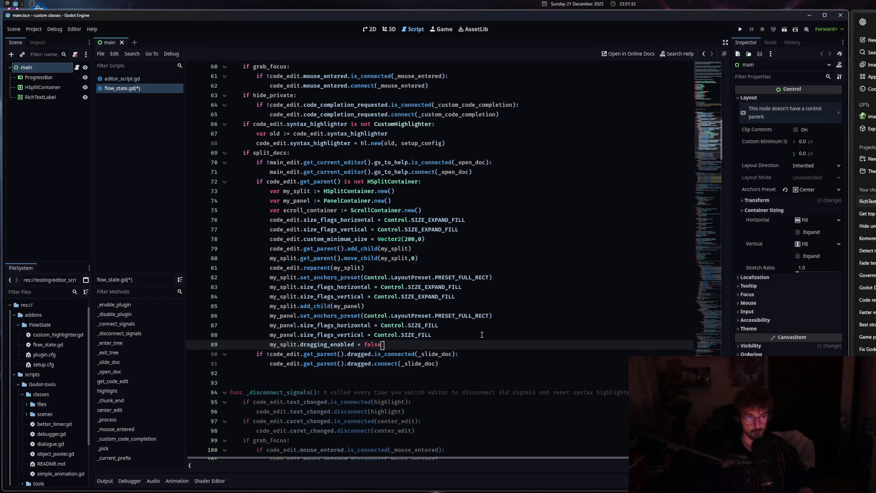
key("ctrl+shift+Return")
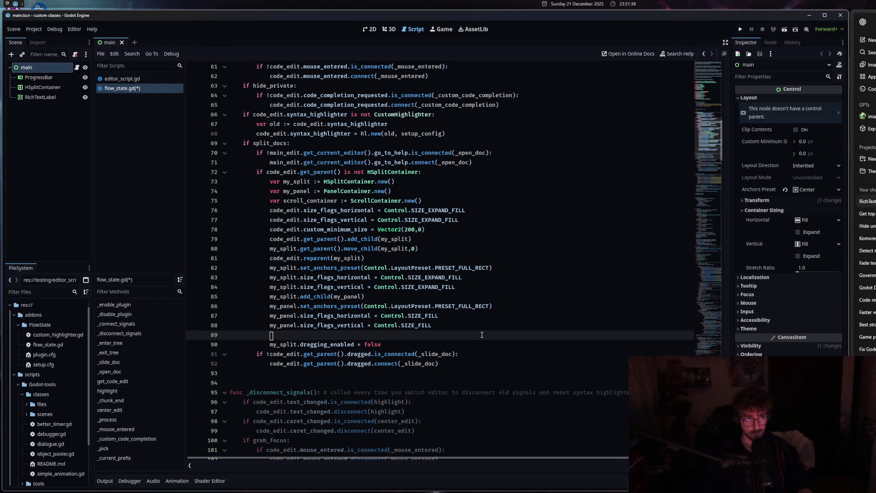
type("m")
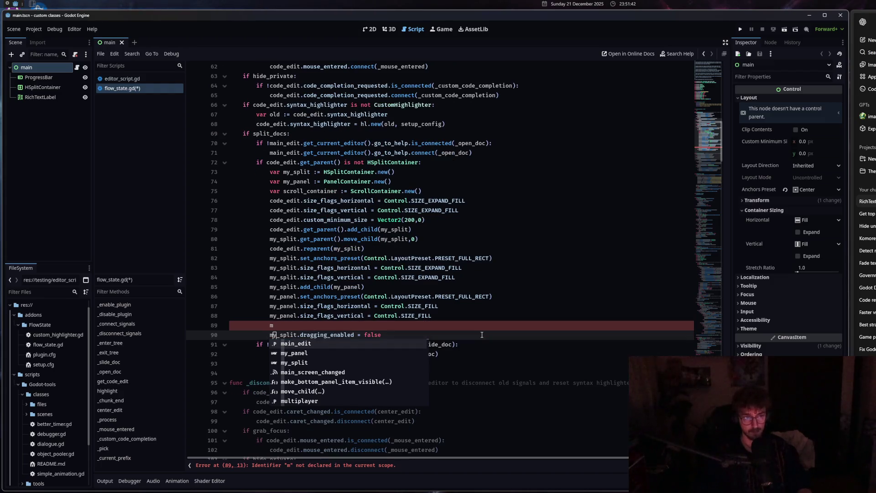
left_click(334, 354)
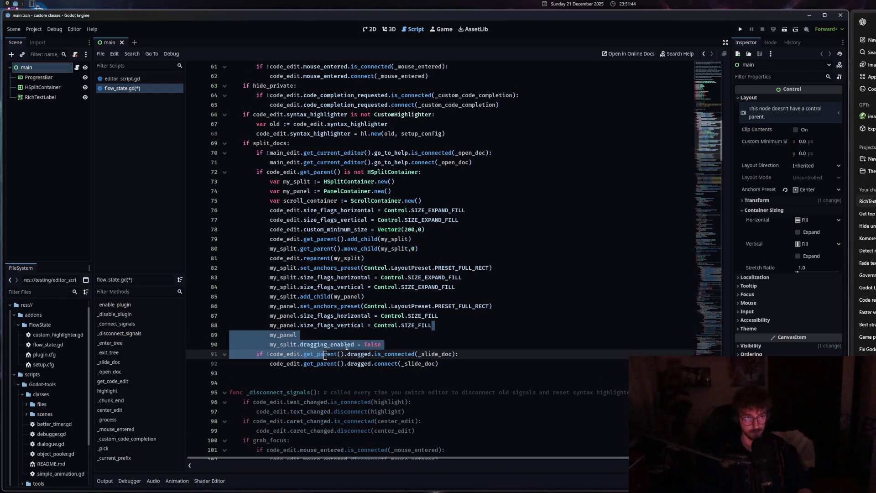
type(".a")
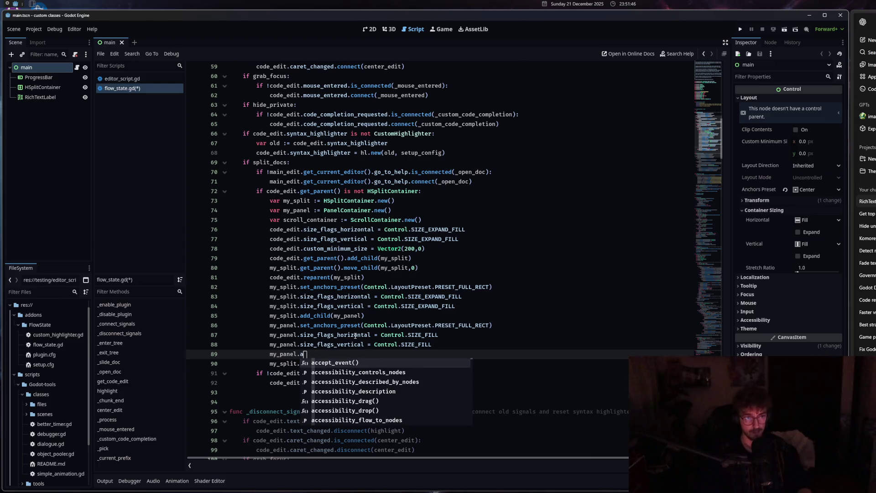
scroll(408, 297, "down", 4)
type("dd_ch")
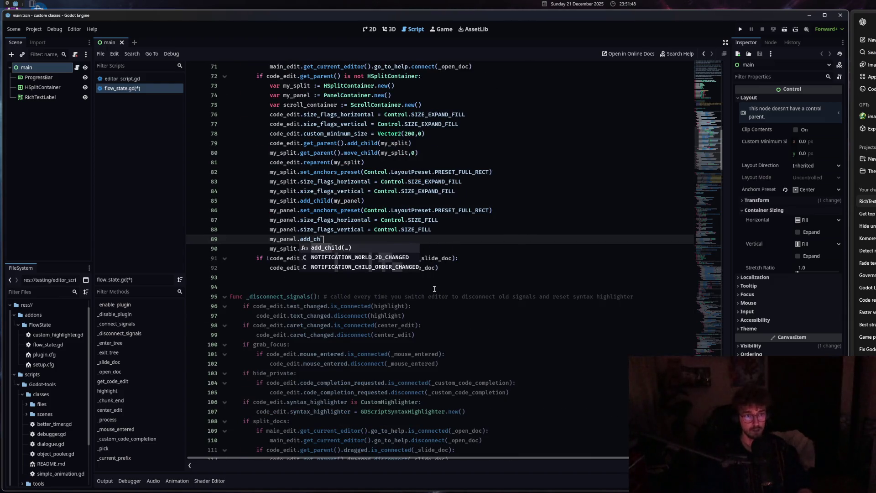
key("Return")
type("sc")
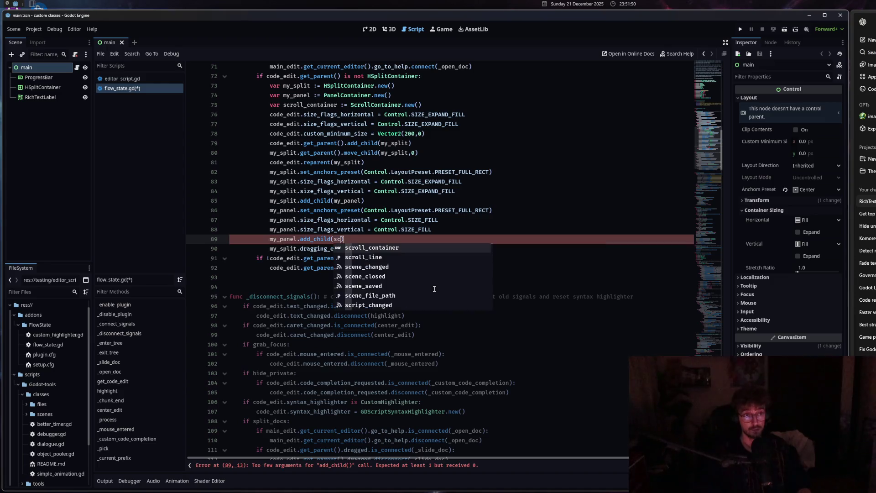
key("Return")
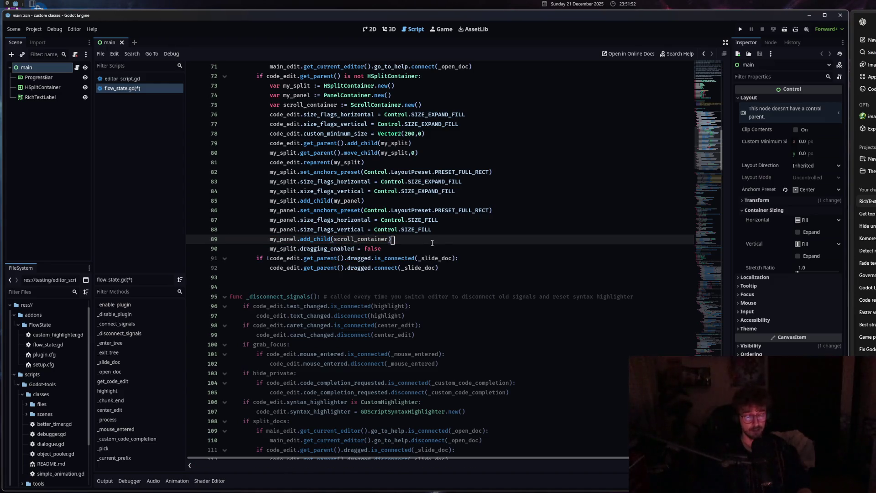
- Paste the two scroll_container size-flag lines below it and save flow_state.gd
key("ctrl+v")
key("ctrl+s")
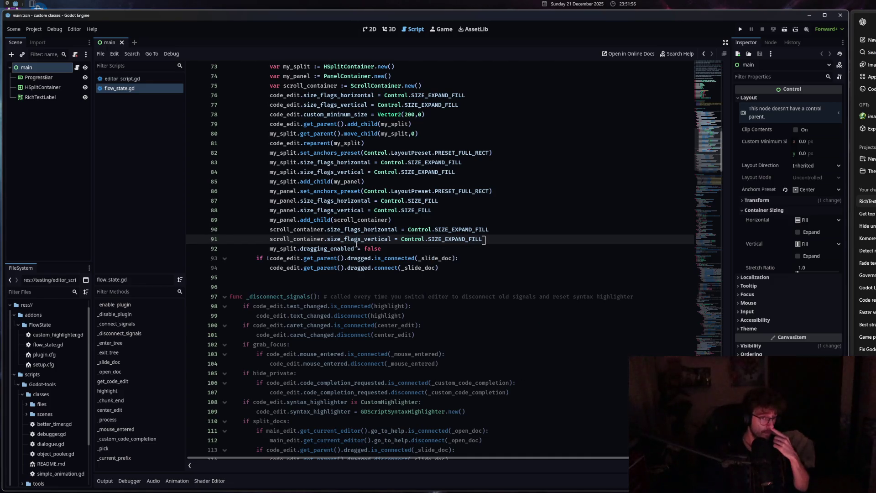
mouse_move(356, 244)
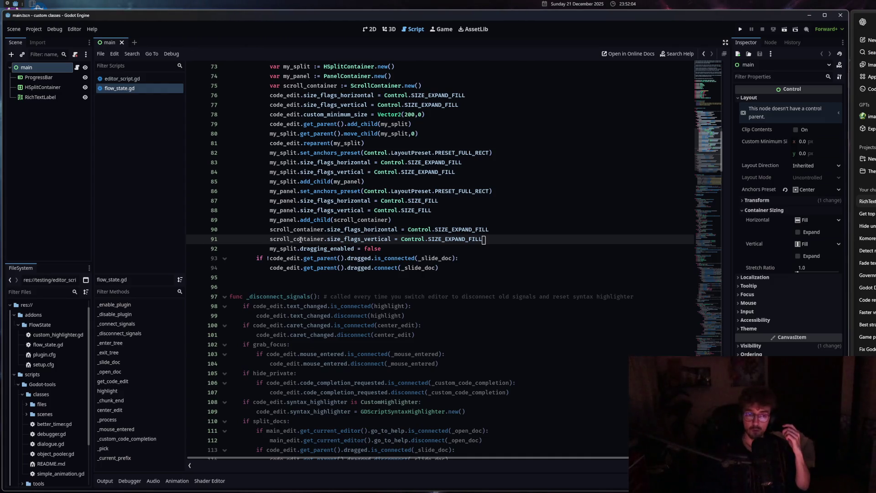
- Check the size_flags_vertical tooltip, then undo to drop the two scroll_container size-flag lines
mouse_move(300, 240)
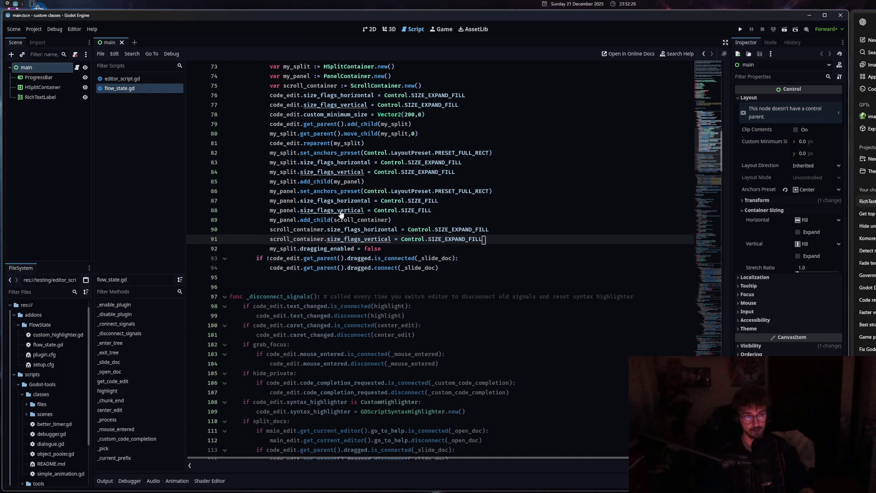
key("ctrl+z")
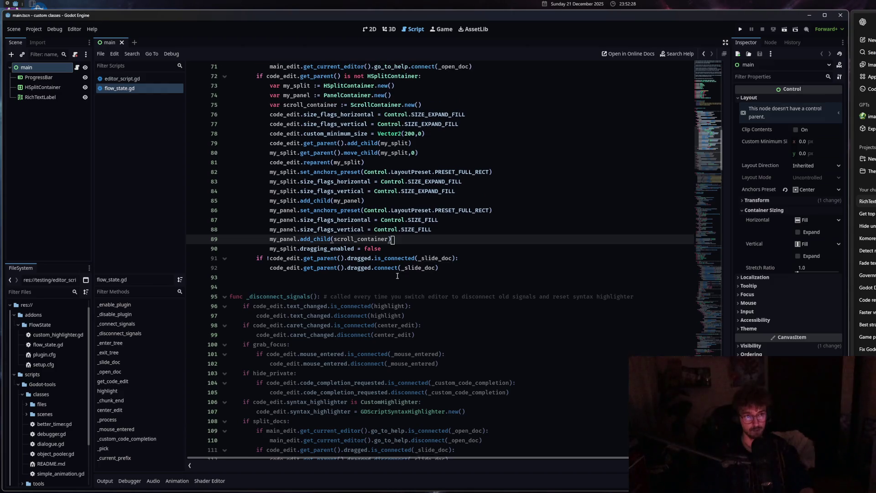
- Delete the scroll_container declaration, change my_panel's type to ScrollContainer, and save
key("ctrl+z")
scroll(357, 250, "up", 4)
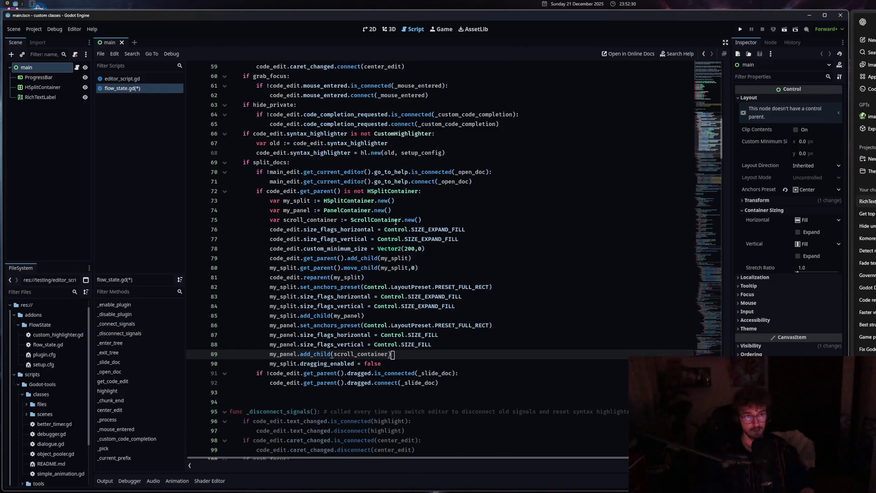
left_click_drag(386, 220, 228, 218)
key("BackSpace")
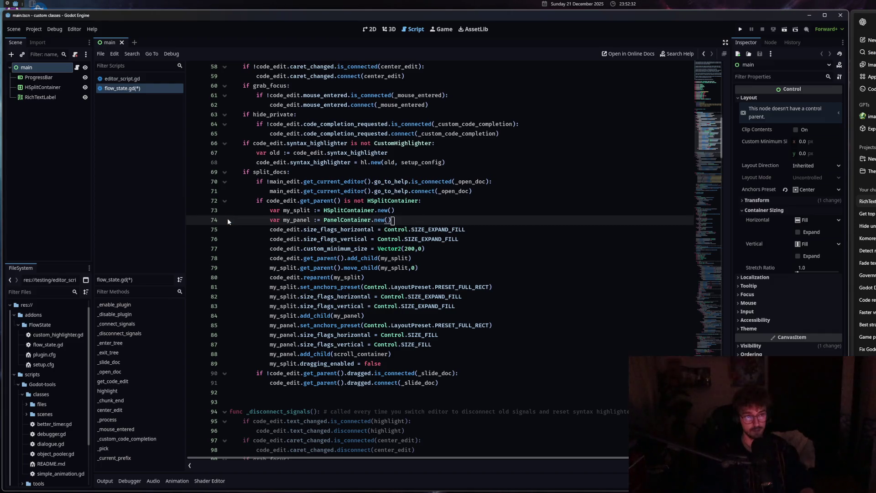
left_click_drag(392, 220, 323, 220)
type("S")
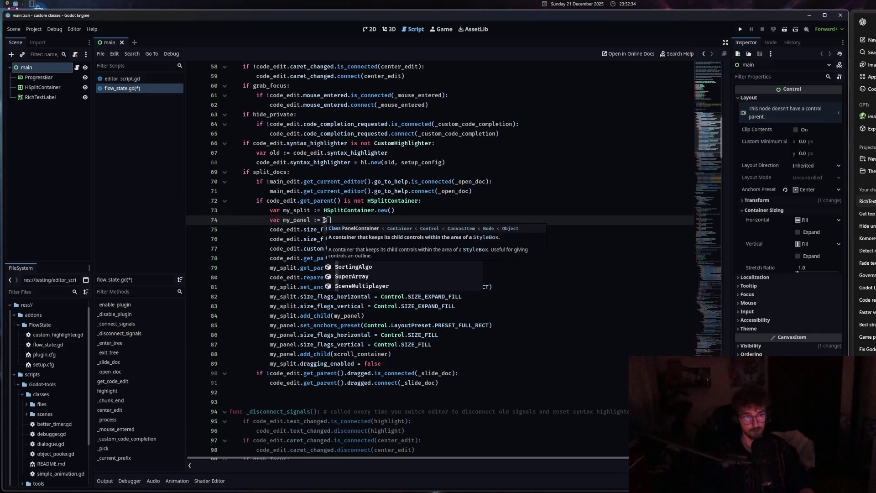
type("croll")
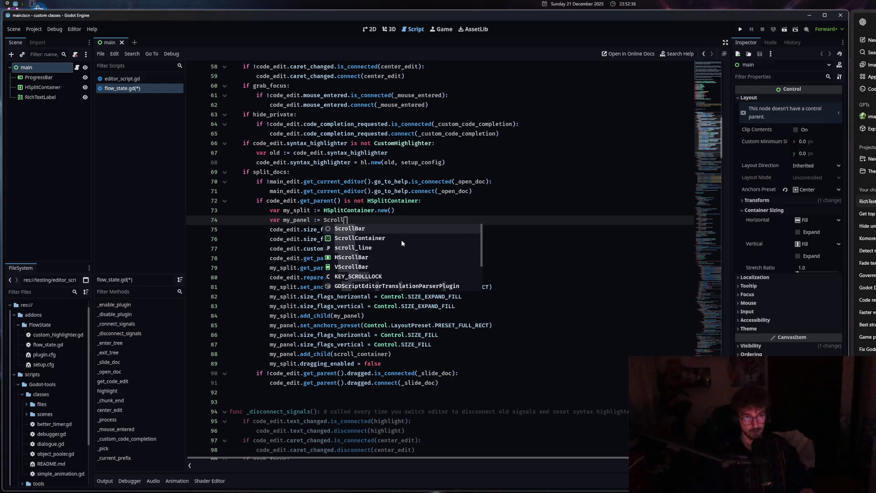
double_click(401, 237)
key("ctrl+s")
- Complete ScrollContainer.new() and delete the my_panel.add_child(scroll_container) line
scroll(378, 285, "down", 2)
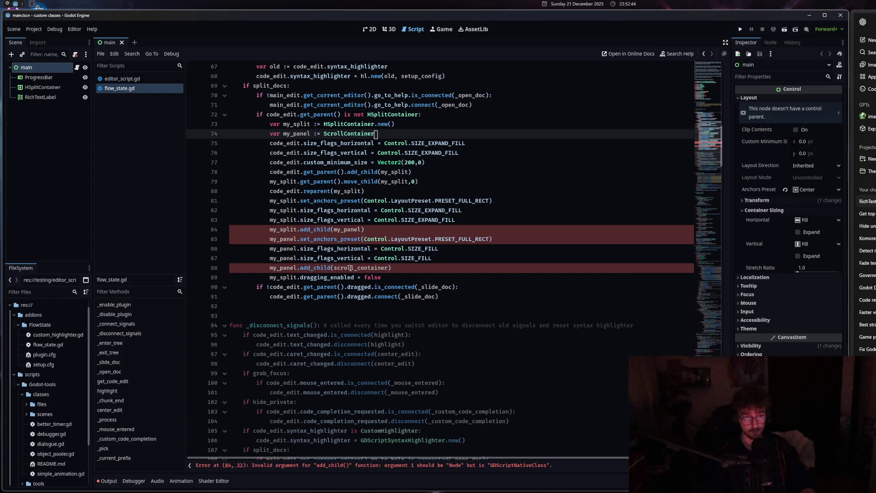
type(".new(")
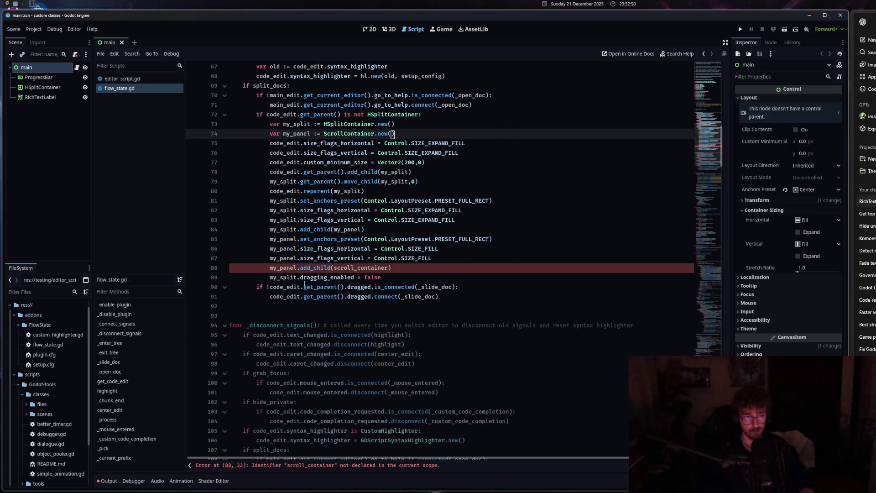
left_click_drag(387, 268, 226, 268)
key("BackSpace")
key("BackSpace")
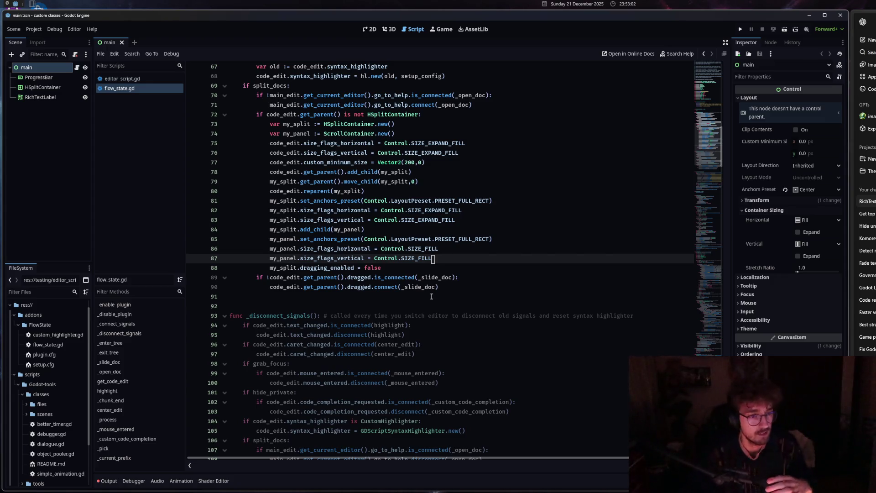
- Review the _open_doc HSplitContainer check, then change doc_panel's type to ScrollContainer
scroll(502, 223, "down", 1)
scroll(354, 180, "down", 4)
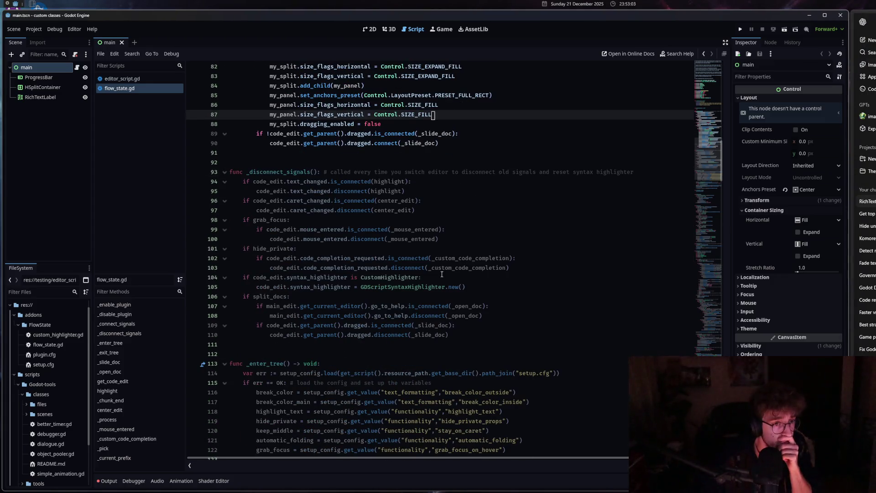
scroll(354, 181, "up", 3)
scroll(354, 181, "down", 6)
scroll(352, 273, "up", 1)
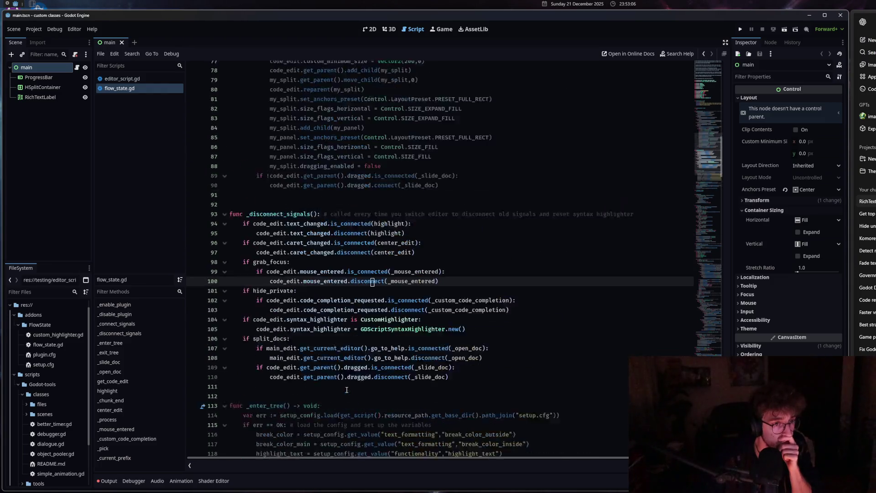
scroll(347, 389, "down", 9)
scroll(347, 390, "down", 1)
scroll(350, 345, "down", 4)
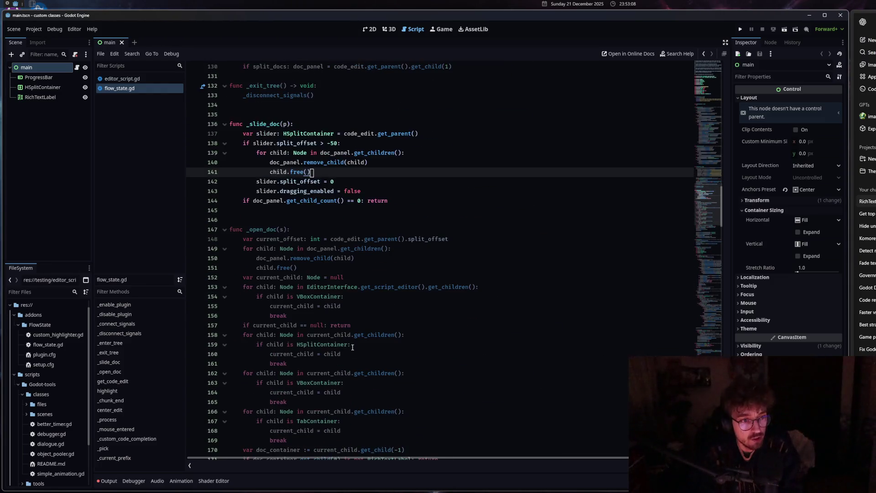
left_click(350, 346)
scroll(350, 345, "down", 5)
scroll(350, 346, "down", 4)
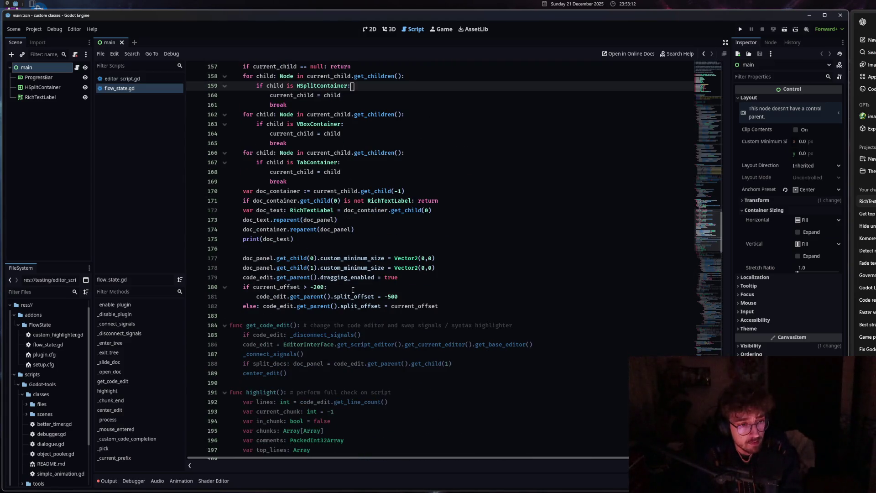
scroll(351, 290, "up", 6)
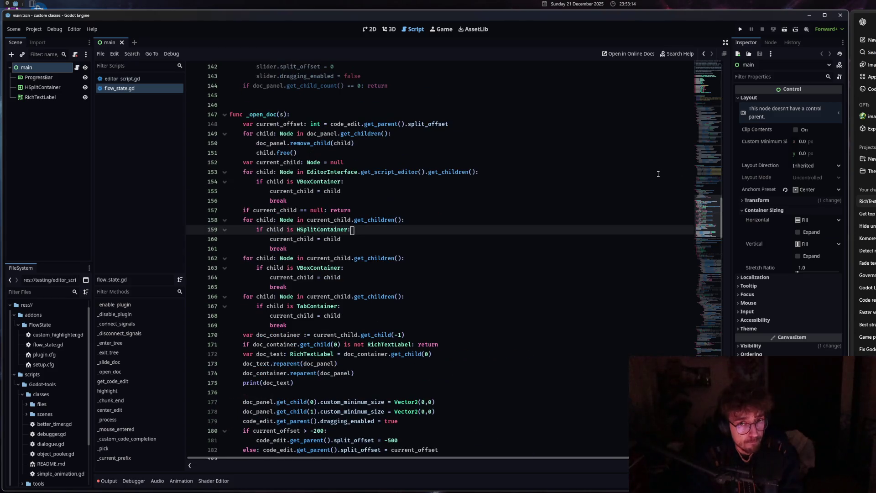
left_click(716, 80)
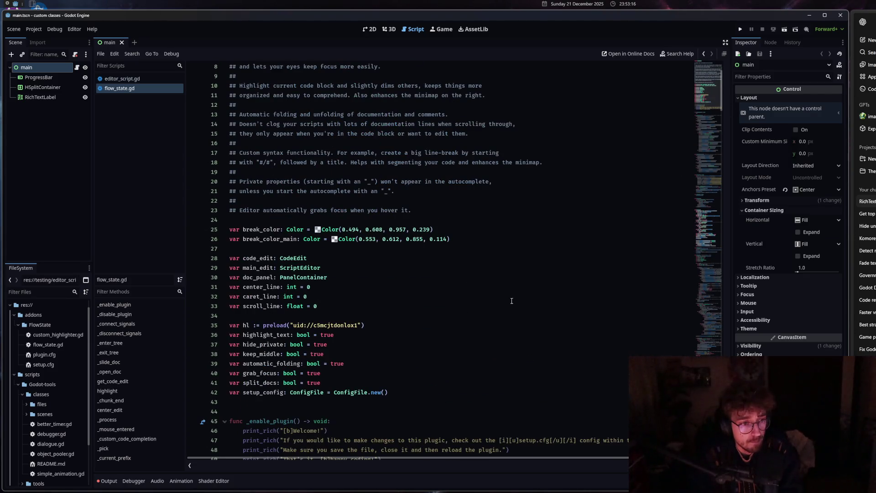
double_click(291, 278)
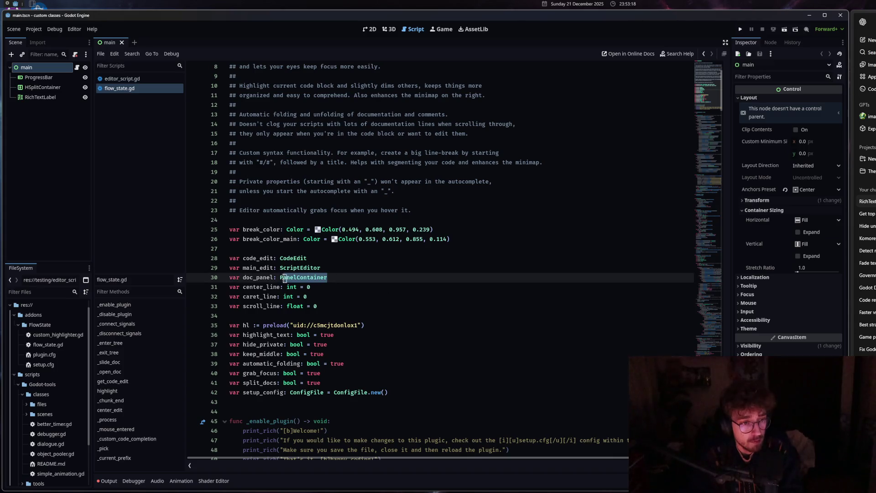
type("Scroll")
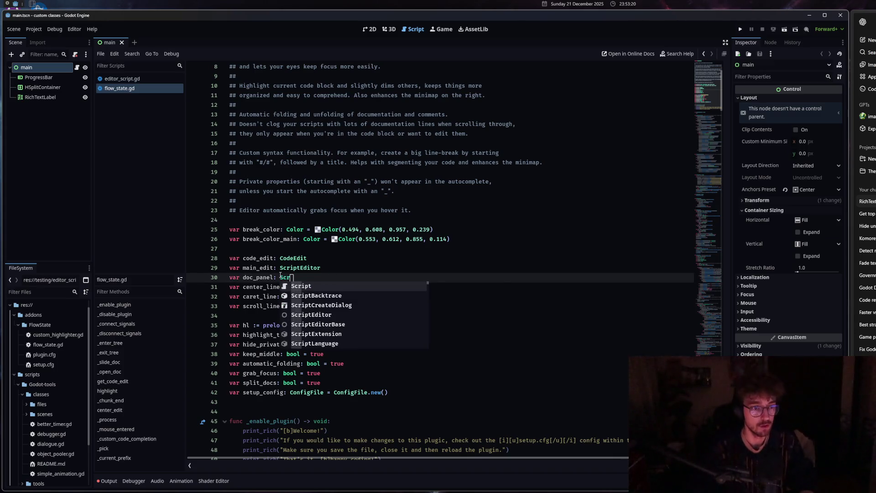
key("Return")
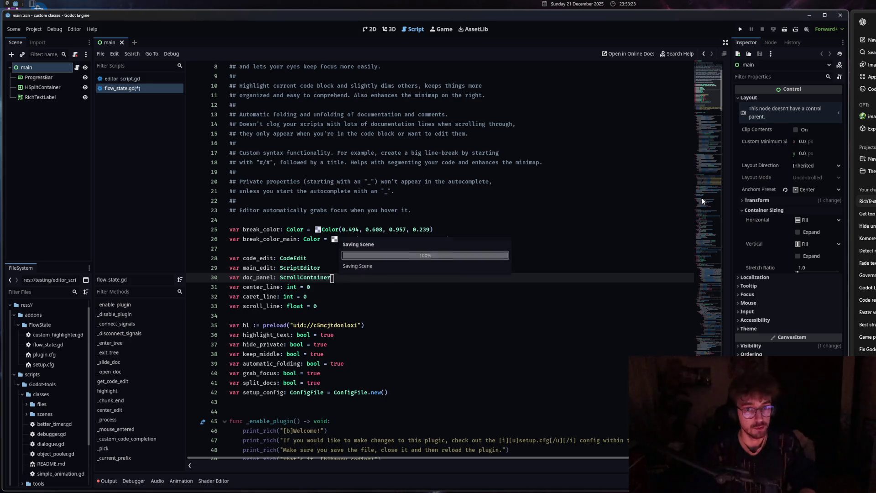
- Remove the print(doc_text) debug line from _open_doc
scroll(474, 387, "down", 10)
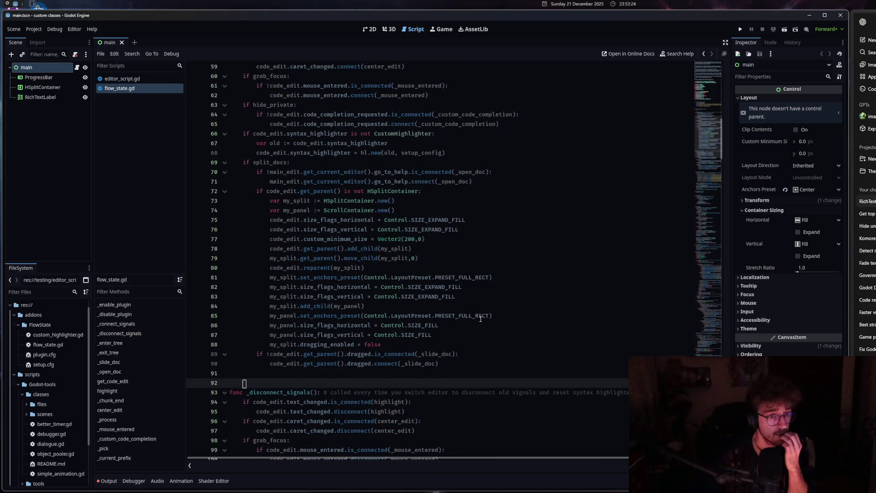
left_click(480, 315)
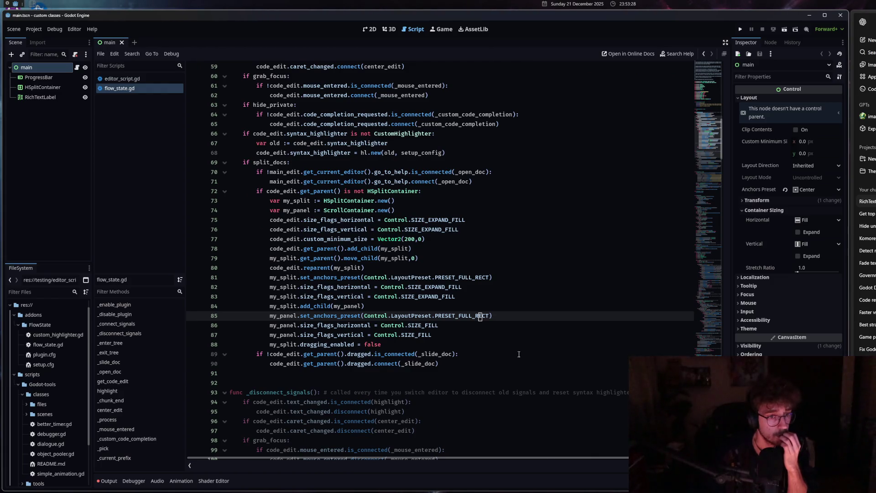
scroll(484, 342, "down", 8)
left_click(490, 372)
scroll(490, 375, "down", 7)
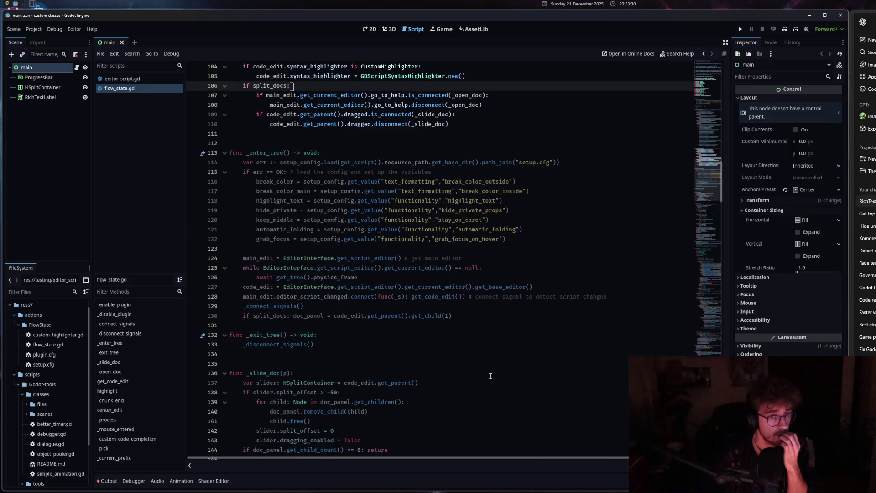
left_click(488, 301)
scroll(488, 320, "down", 10)
left_click(483, 287)
scroll(484, 397, "down", 5)
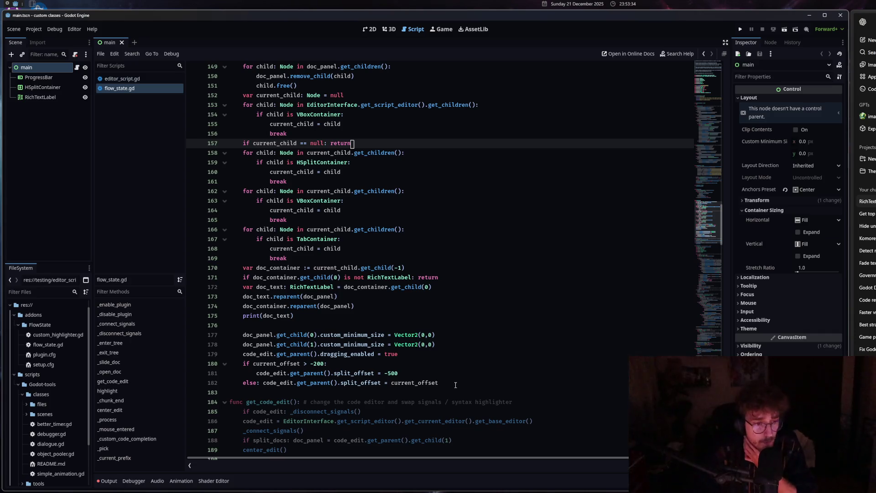
left_click_drag(294, 315, 239, 318)
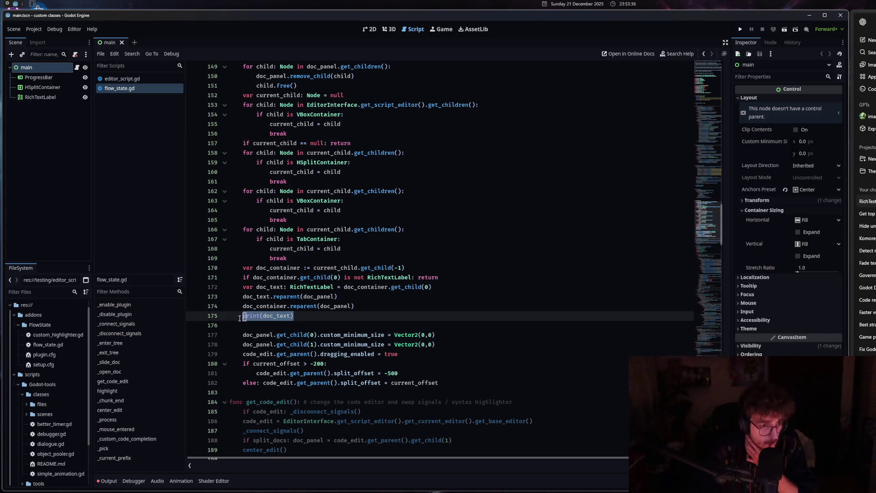
key("BackSpace")
key("BackSpace")
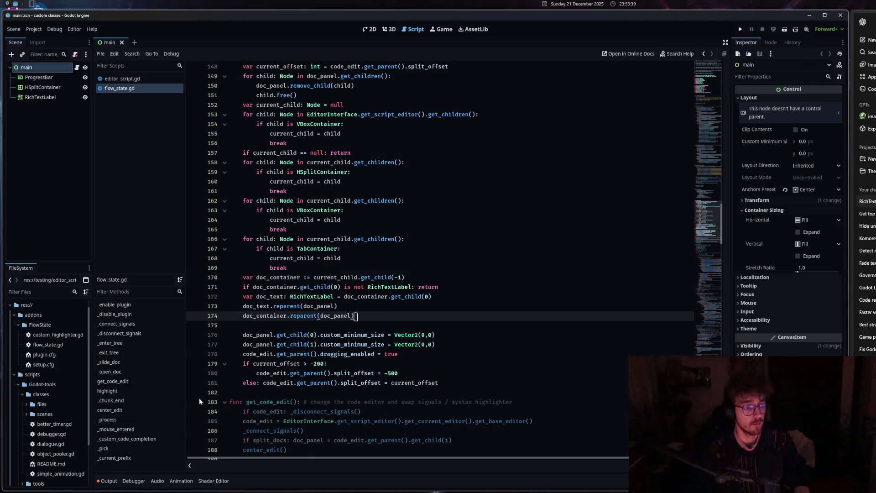
- Clear the errors from the output log and review the doc_text reparenting code
left_click(104, 481)
key("ctrl+alt+k")
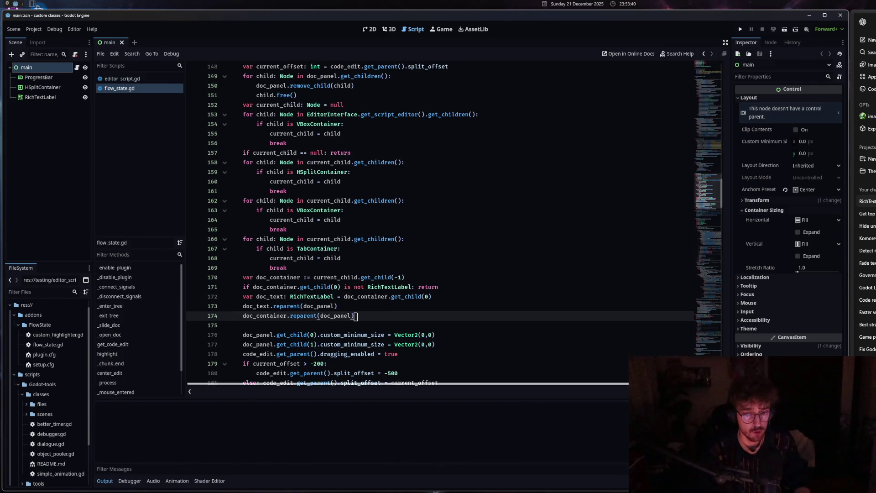
left_click(385, 297)
scroll(385, 343, "down", 3)
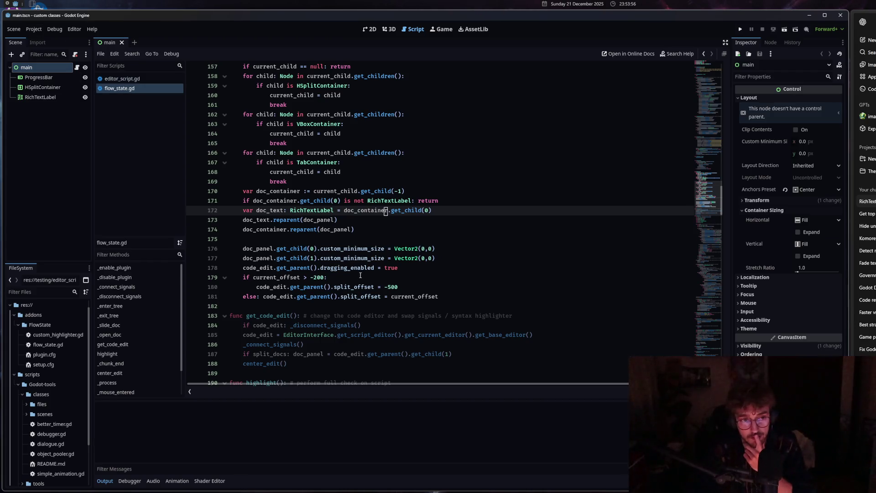
key("Down")
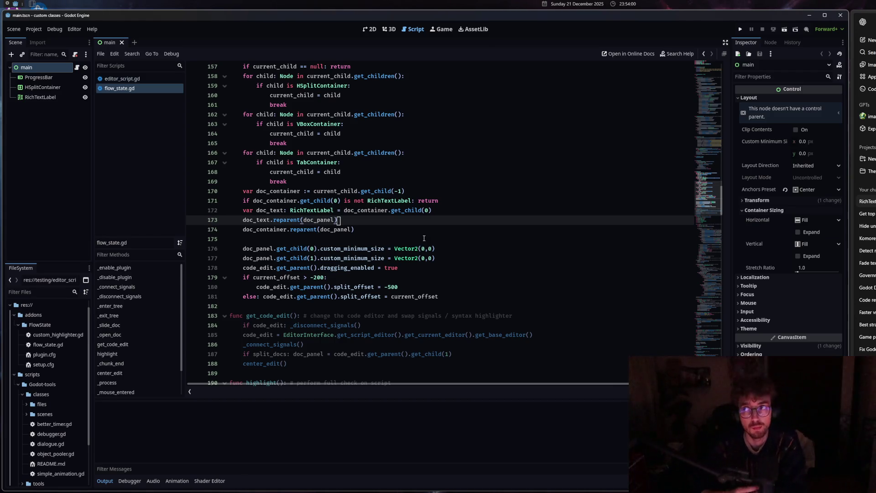
scroll(431, 254, "down", 1)
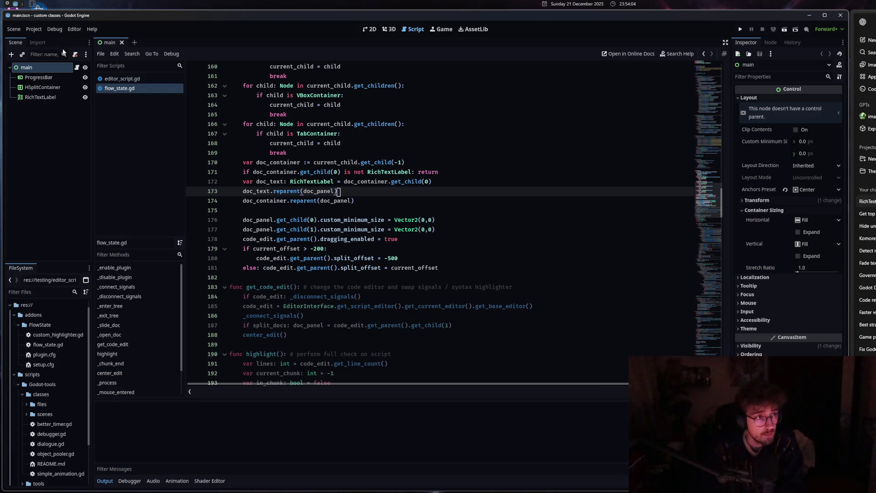
left_click(33, 29)
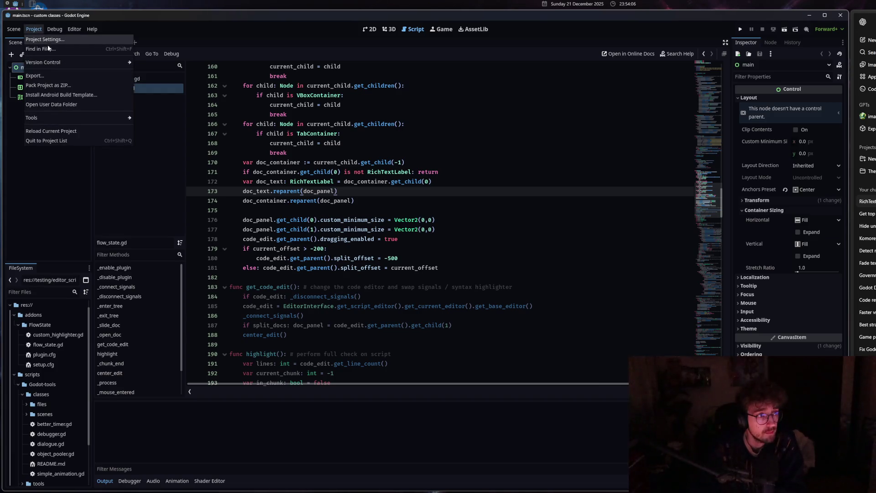
- Read ChatGPT's scrollable RichTextLabel answer, then widen Godot beside the browser
key("Escape")
key("alt+Tab")
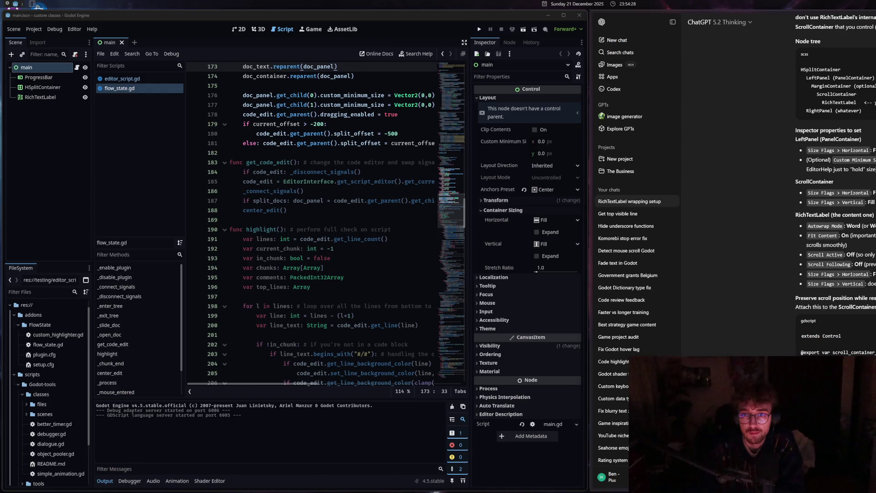
scroll(835, 205, "down", 2)
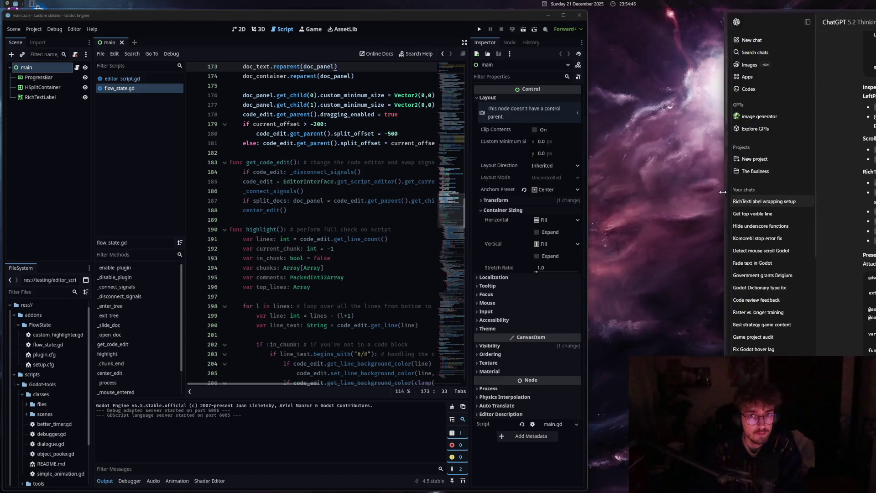
mouse_move(588, 104)
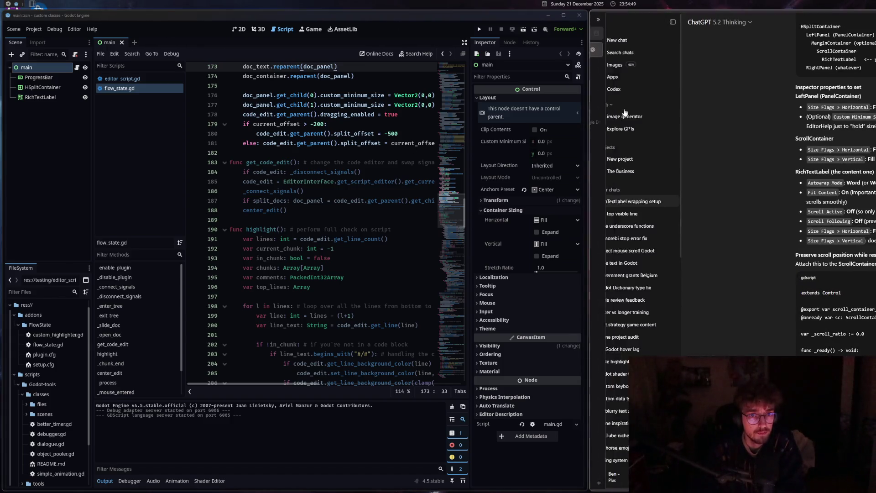
left_click_drag(586, 105, 776, 114)
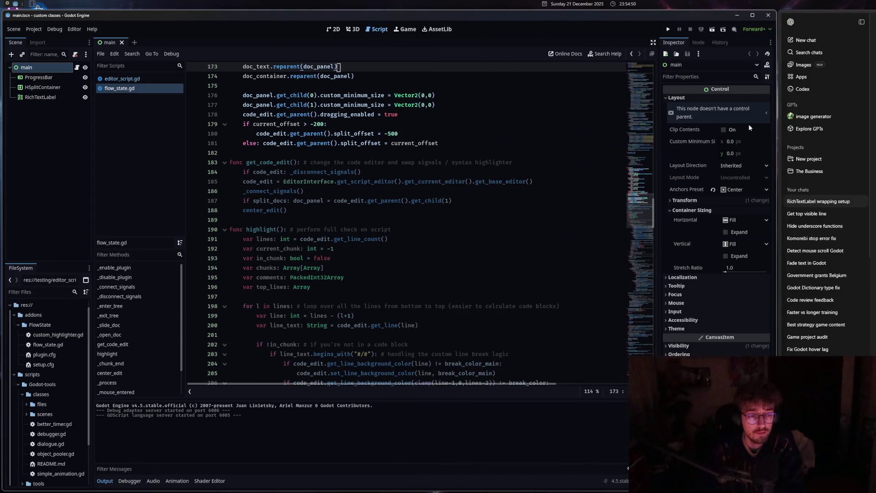
- Scroll through the line-highlighting code and return to the doc_panel minimum size lines
left_click(405, 200)
scroll(400, 264, "down", 5)
left_click(397, 278)
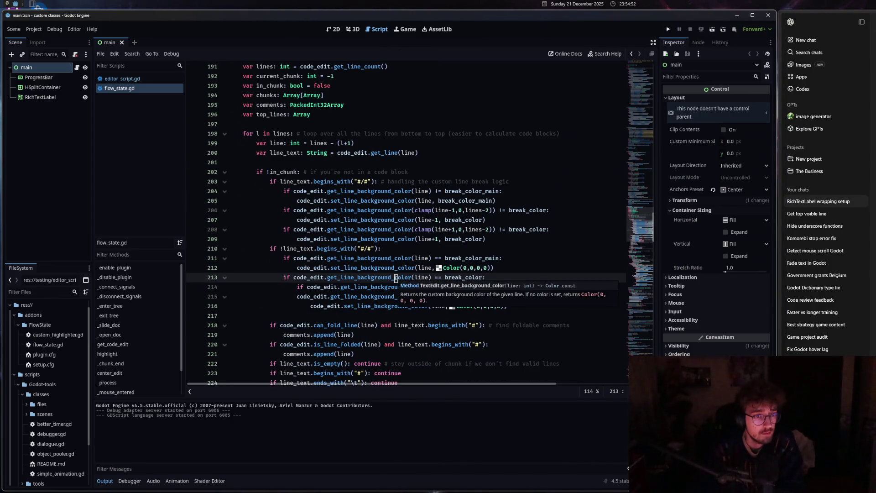
scroll(395, 277, "down", 10)
left_click(395, 277)
scroll(395, 277, "up", 12)
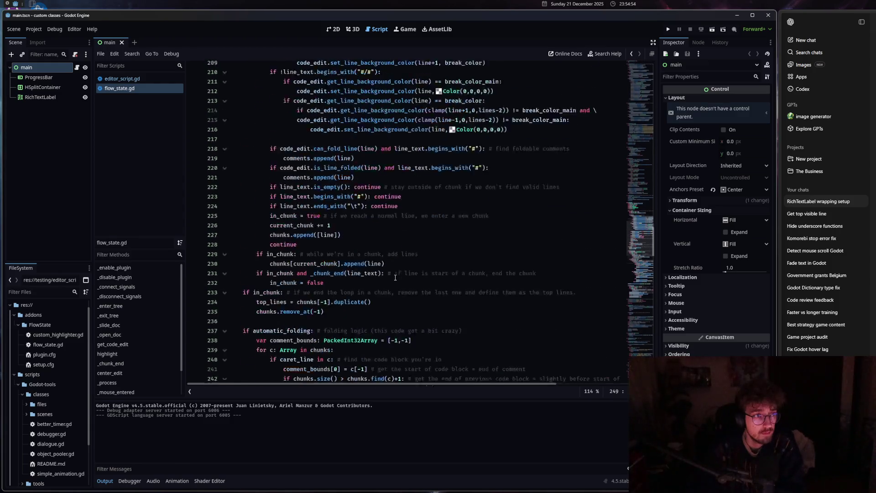
scroll(395, 277, "up", 4)
left_click(392, 187)
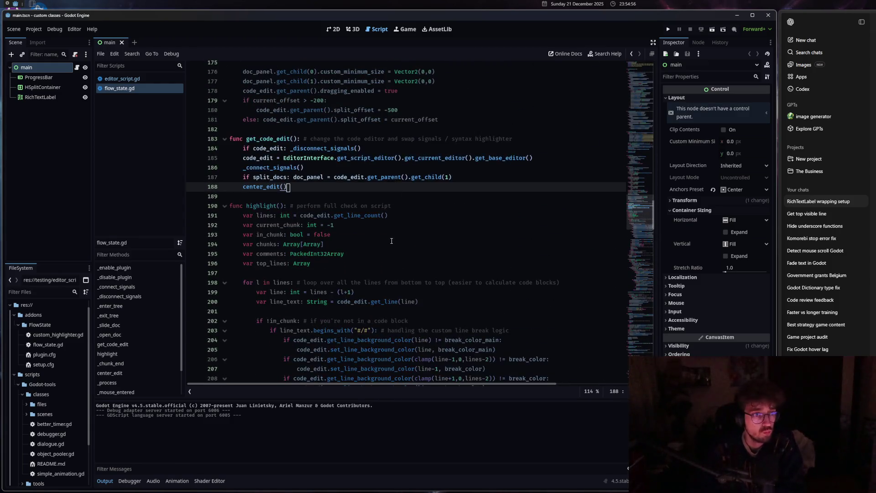
scroll(392, 240, "up", 5)
left_click(391, 242)
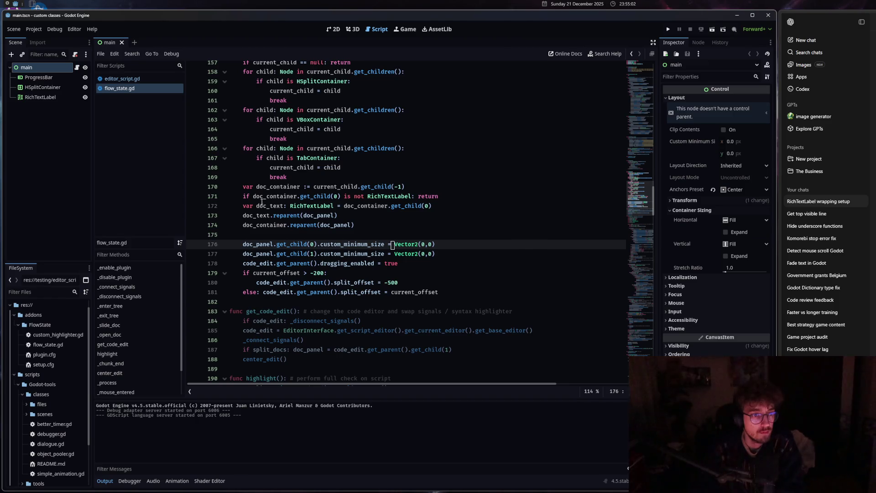
- Review the get_child(0) check, doc_text and doc_container lookups, and minimum size lines (171–177)
left_click_drag(277, 196, 335, 196)
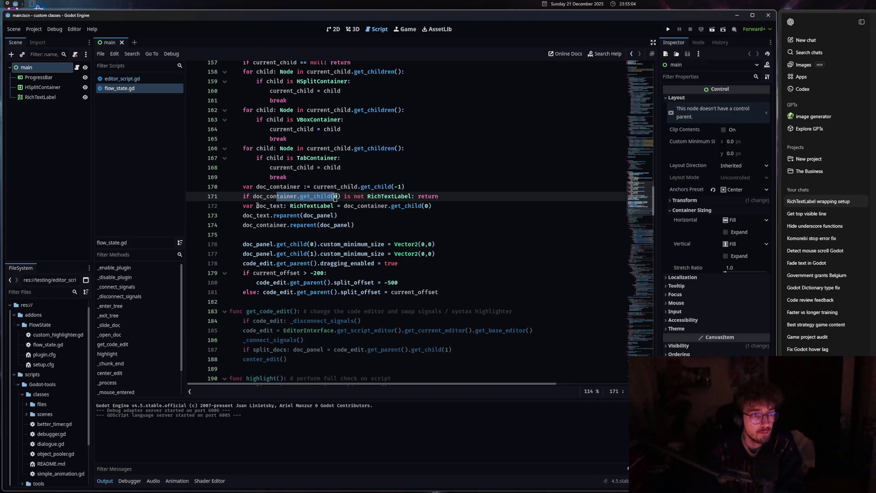
left_click_drag(257, 206, 288, 206)
left_click_drag(351, 206, 429, 207)
mouse_move(338, 215)
left_mouse_down()
mouse_move(249, 215)
mouse_move(314, 225)
mouse_move(246, 225)
left_mouse_up()
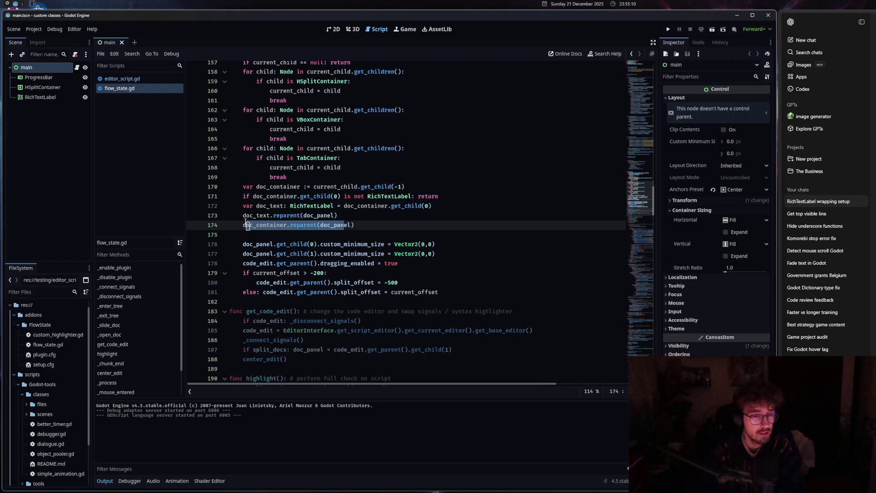
left_click_drag(247, 244, 348, 246)
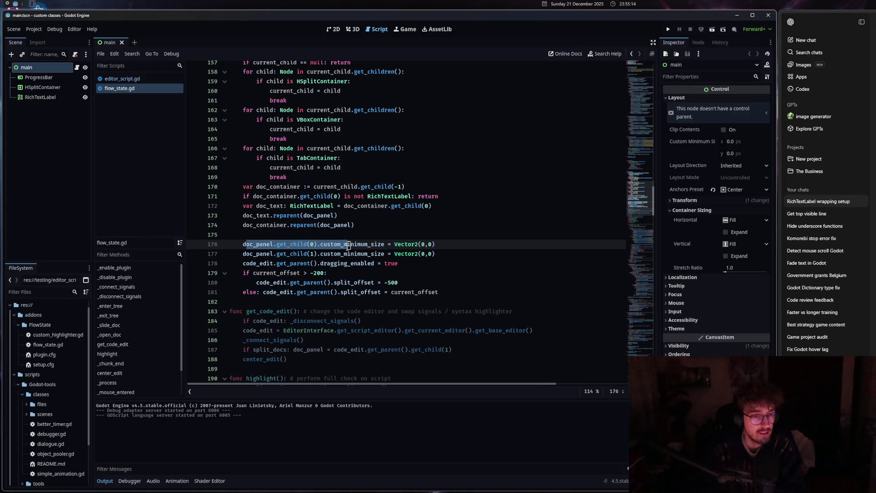
left_click(359, 254)
- Set both doc_panel children's minimum size on lines 176–177 to Vector2(1000,0)
left_click(425, 245)
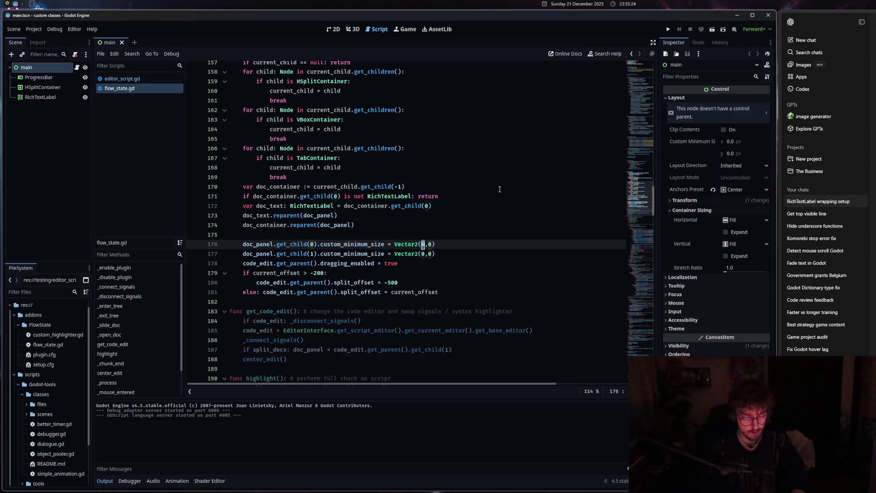
type("50")
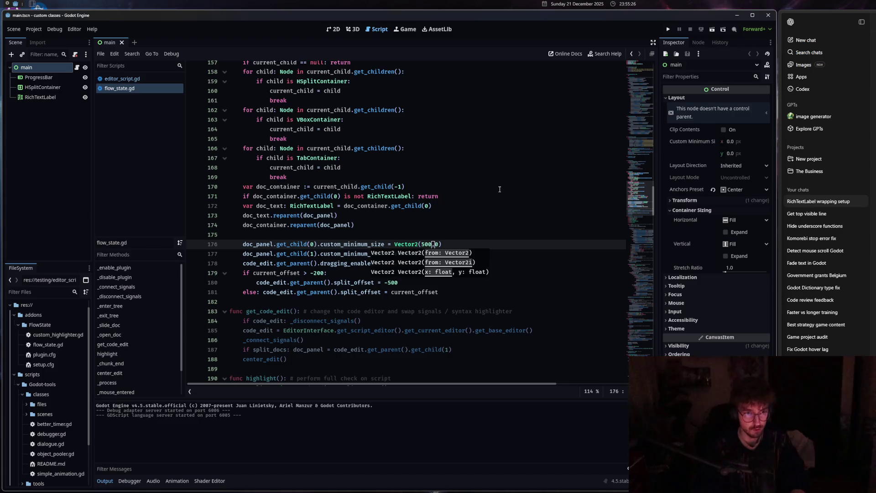
key("Up")
double_click(424, 253)
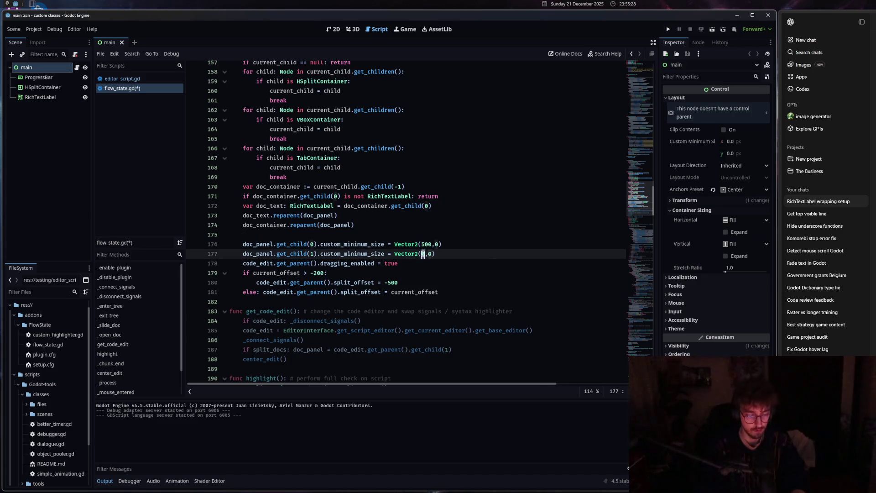
type("500")
left_click(422, 244)
key("Delete")
type("10")
left_click(422, 254)
key("Delete")
type("1")
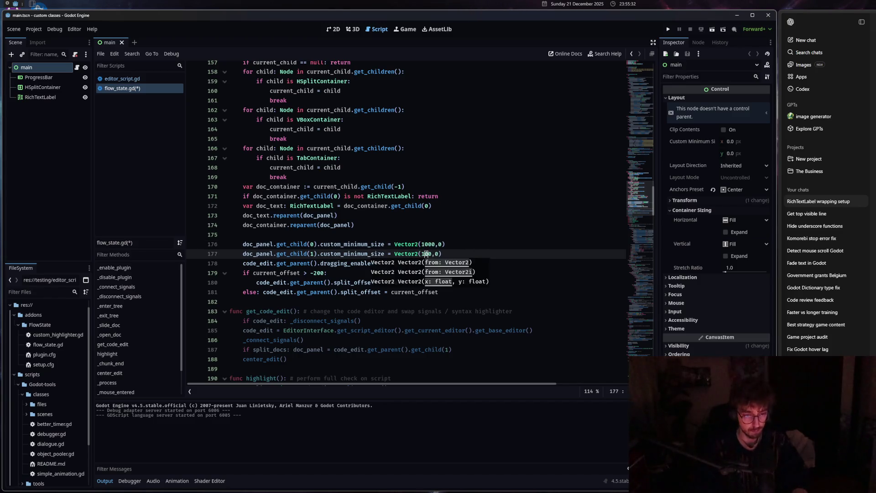
- Open the RichTextLabel class documentation beside the code
left_click(314, 244)
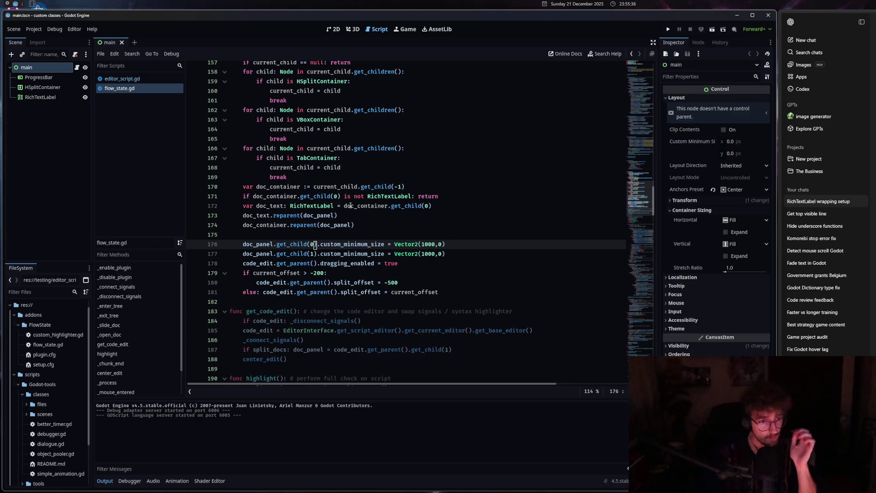
left_click(315, 206)
left_click(315, 206, "ctrl")
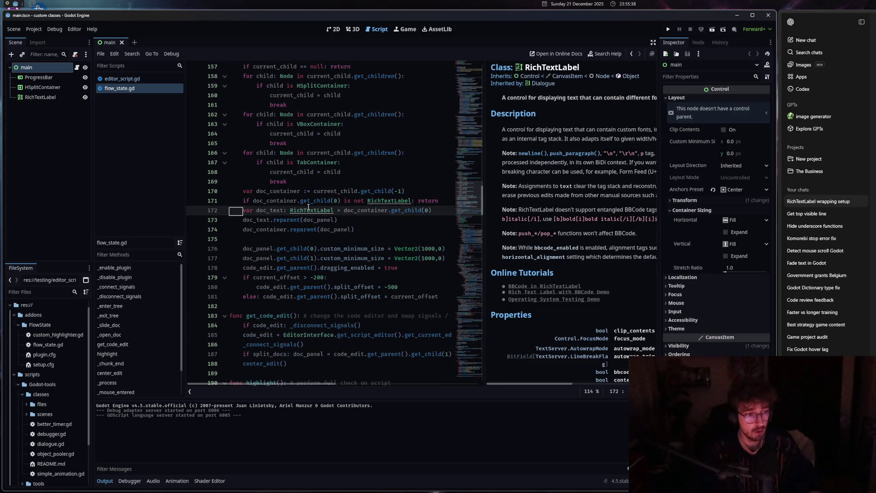
- Drag the code/docs divider to widen and then narrow the RichTextLabel docs panel
mouse_move(483, 201)
left_mouse_down()
mouse_move(212, 181)
mouse_move(669, 204)
left_mouse_up()
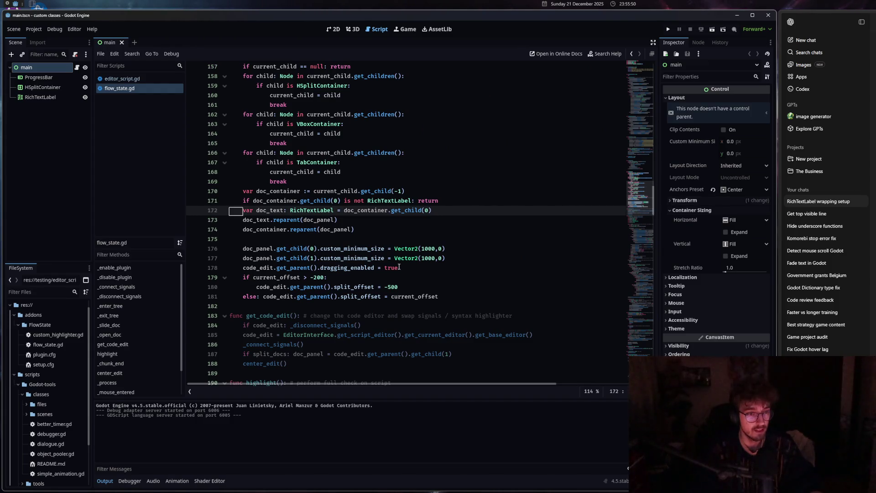
mouse_move(312, 210)
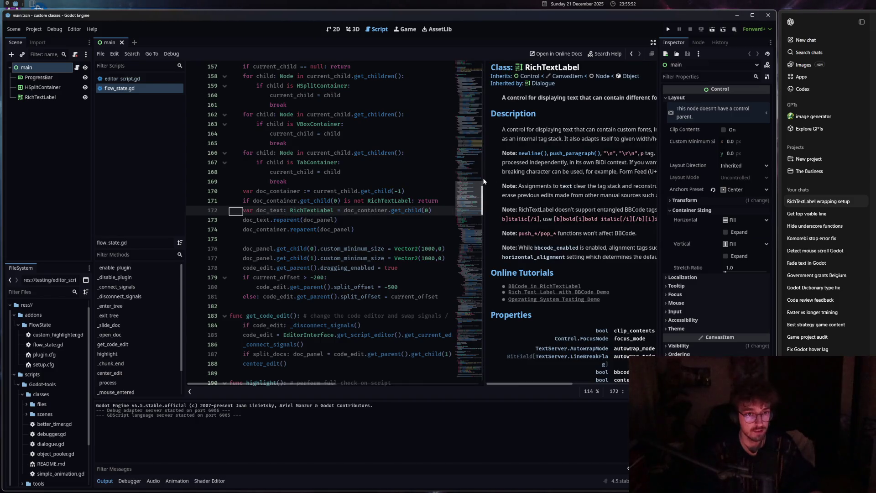
mouse_move(483, 178)
left_mouse_down()
mouse_move(318, 186)
mouse_move(495, 182)
mouse_move(292, 183)
mouse_move(323, 182)
left_mouse_up()
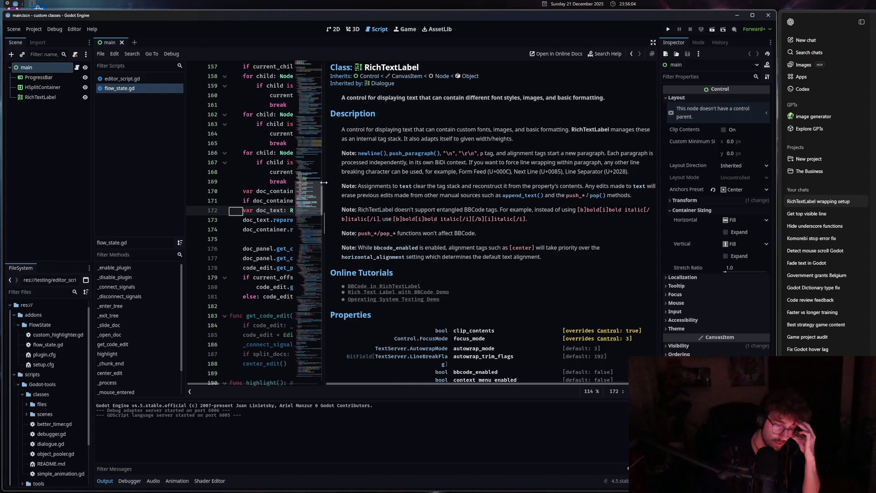
mouse_move(323, 182)
left_mouse_down()
mouse_move(343, 192)
mouse_move(466, 205)
mouse_move(334, 205)
mouse_move(530, 219)
mouse_move(292, 219)
mouse_move(260, 232)
mouse_move(570, 273)
left_mouse_up()
- Shrink the docs panel further and finally collapse it so the code fills the editor
scroll(484, 307, "up", 1)
mouse_move(572, 228)
left_mouse_down()
mouse_move(466, 237)
mouse_move(306, 226)
mouse_move(376, 246)
left_mouse_up()
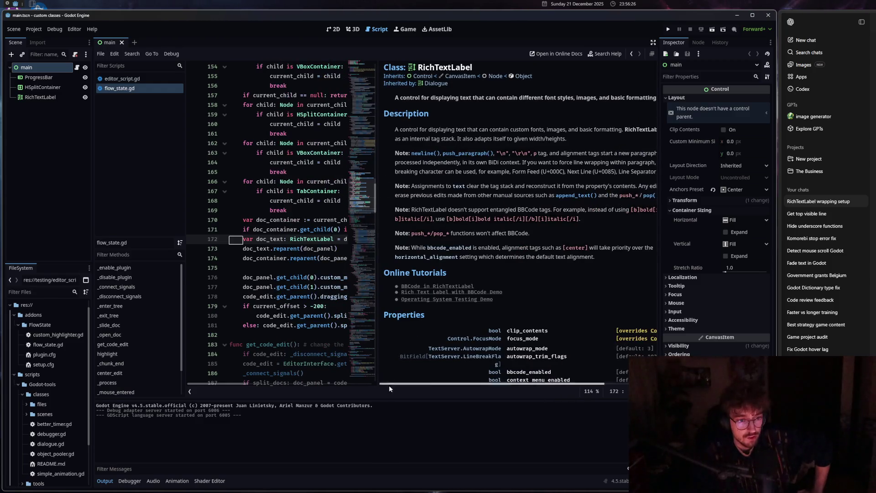
mouse_move(401, 384)
left_mouse_down()
mouse_move(449, 384)
mouse_move(376, 382)
left_mouse_up()
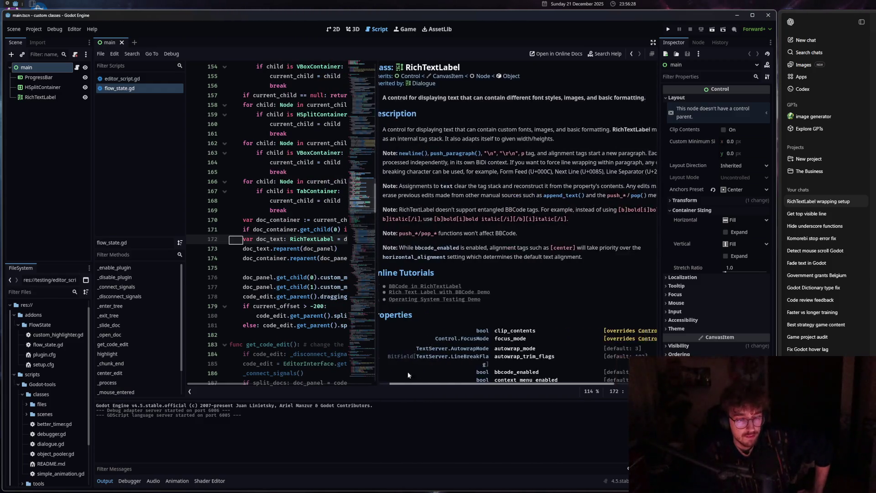
mouse_move(376, 233)
left_mouse_down()
mouse_move(424, 255)
mouse_move(433, 283)
mouse_move(478, 319)
mouse_move(482, 338)
mouse_move(387, 343)
left_mouse_up()
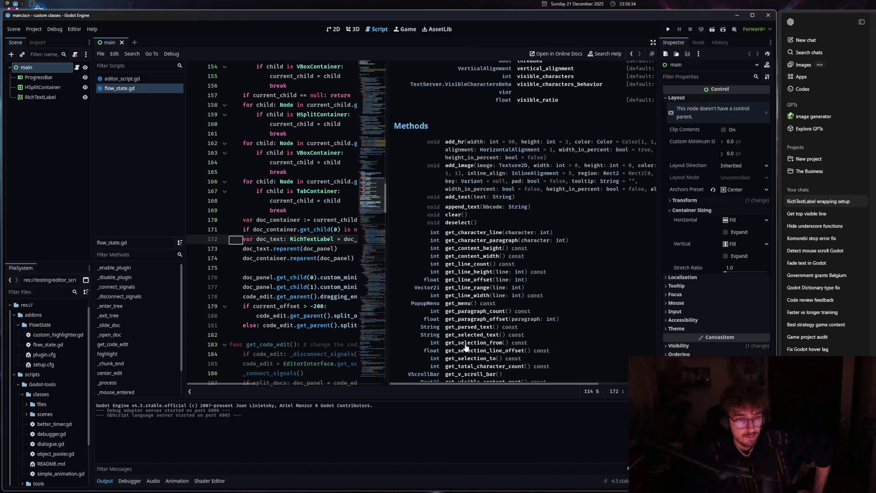
scroll(466, 348, "up", 5)
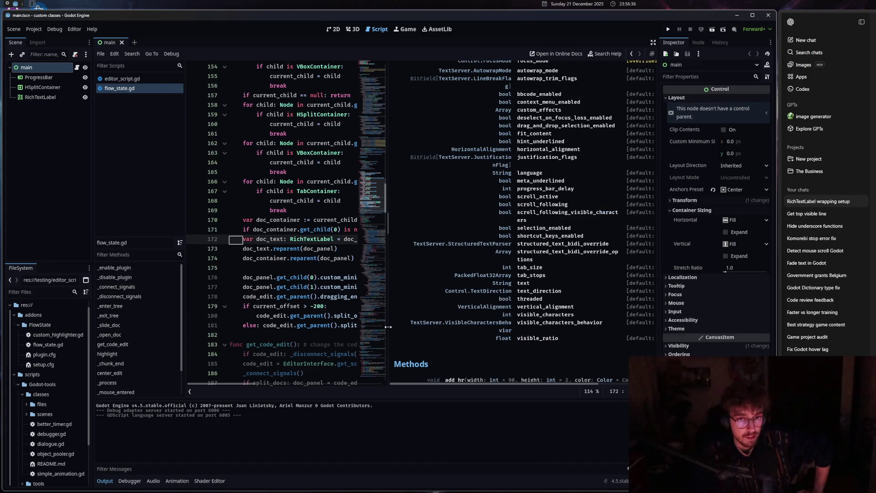
left_click_drag(387, 327, 670, 319)
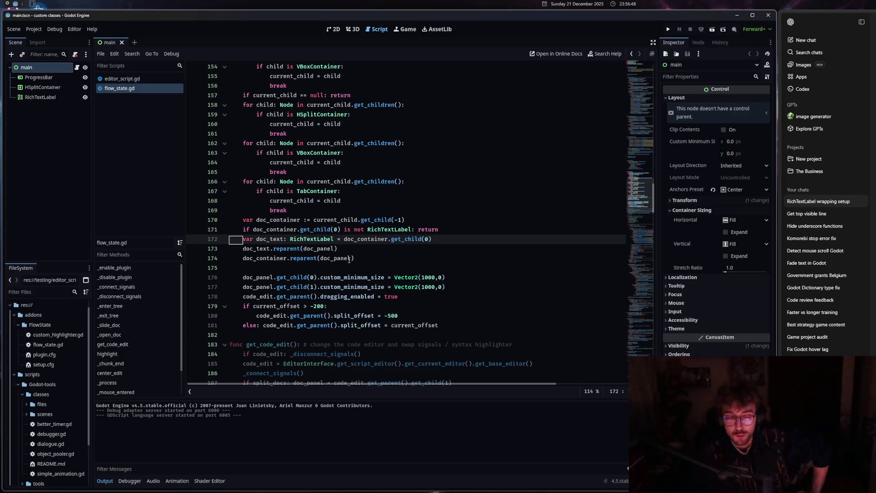
- Reset both minimum sizes on lines 176–177 to Vector2(0,0) and save
left_click(349, 182)
scroll(349, 182, "up", 2)
scroll(362, 327, "down", 3)
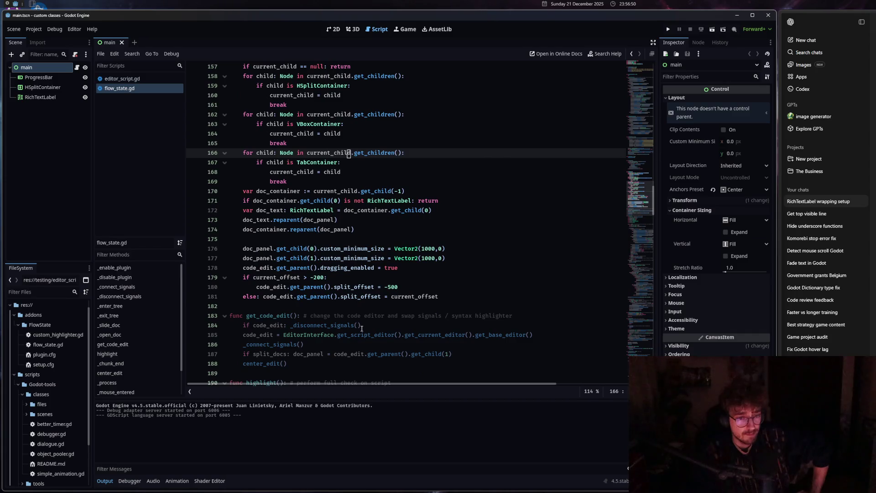
scroll(362, 328, "up", 6)
scroll(361, 327, "down", 3)
double_click(428, 335)
type("0")
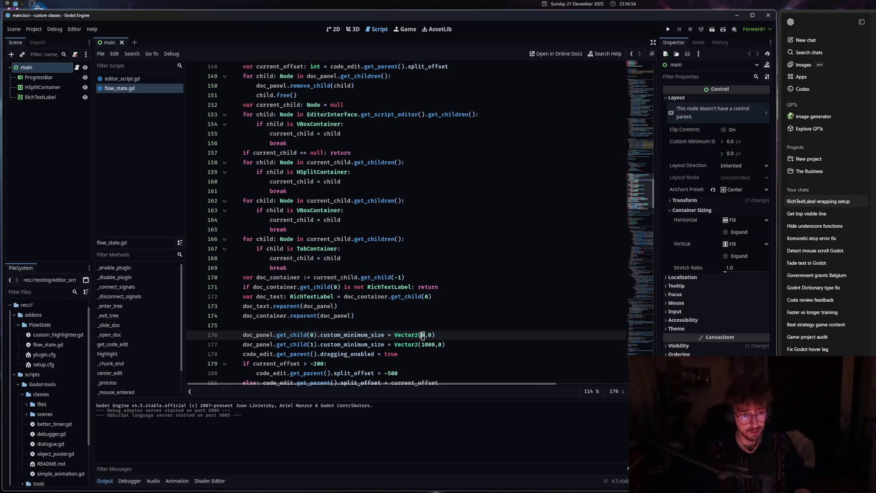
double_click(427, 345)
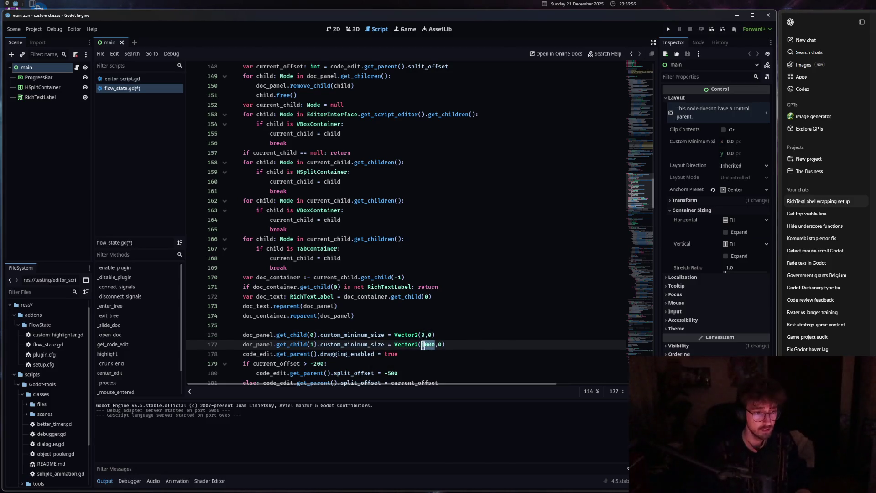
type("0")
key("ctrl+s")
- Change doc_panel's declared type on line 30 from ScrollContainer to PanelContainer
scroll(322, 315, "up", 15)
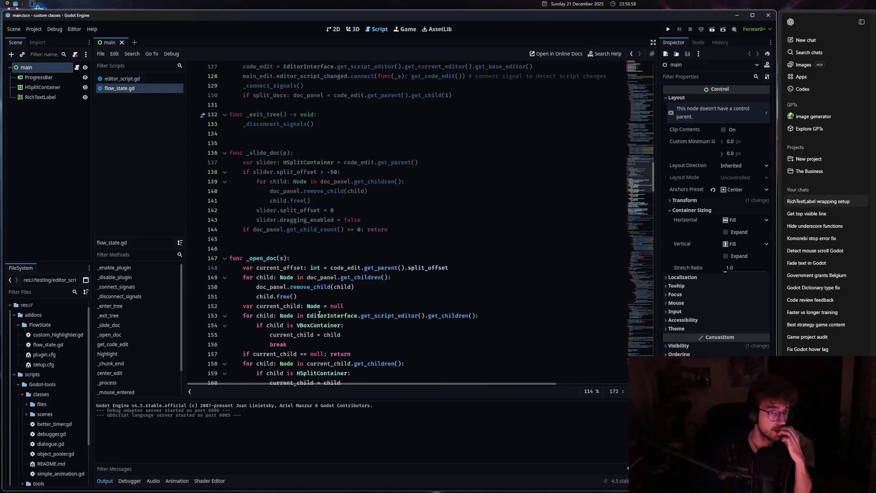
scroll(322, 315, "up", 16)
left_click(321, 316)
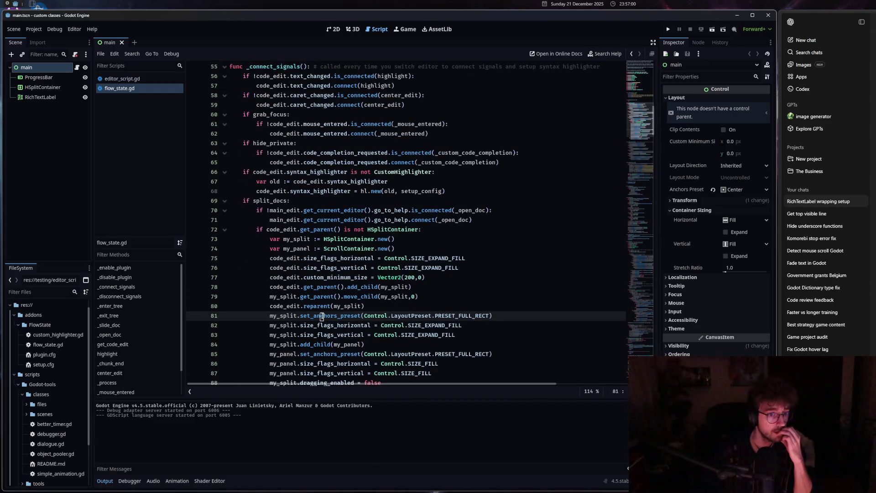
scroll(322, 316, "down", 6)
scroll(322, 316, "up", 6)
scroll(322, 316, "up", 11)
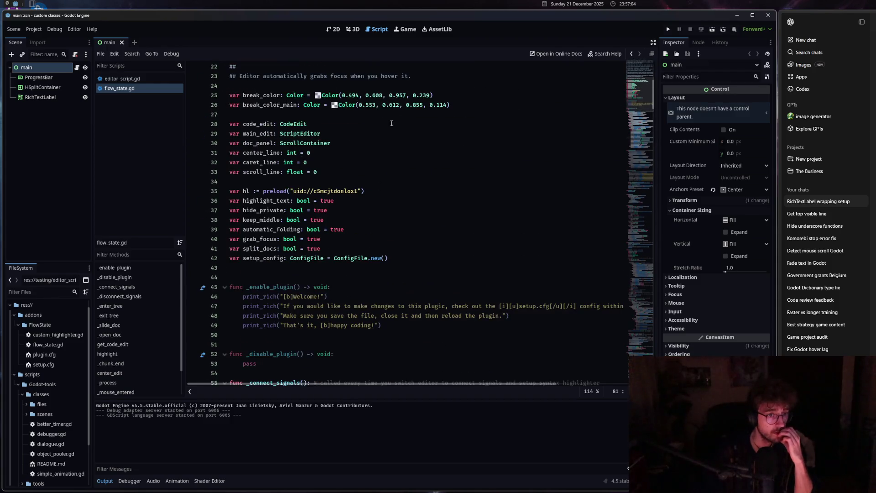
left_click_drag(332, 142, 280, 143)
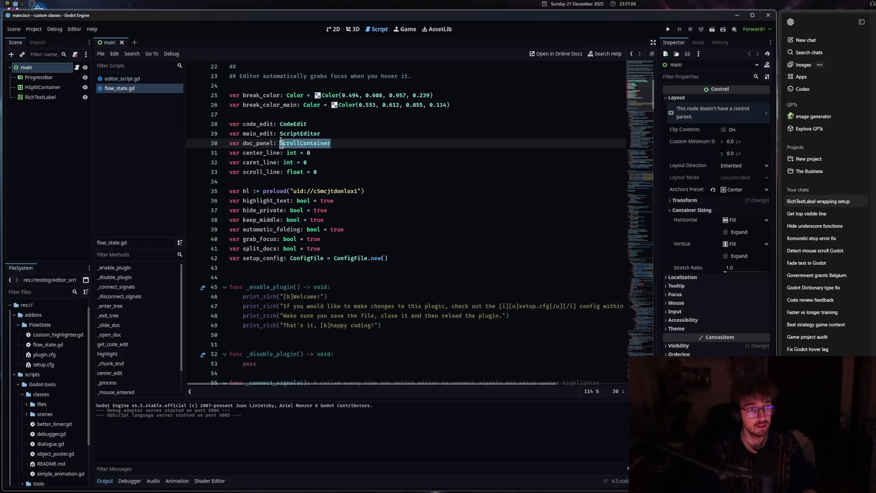
type("PanelCon")
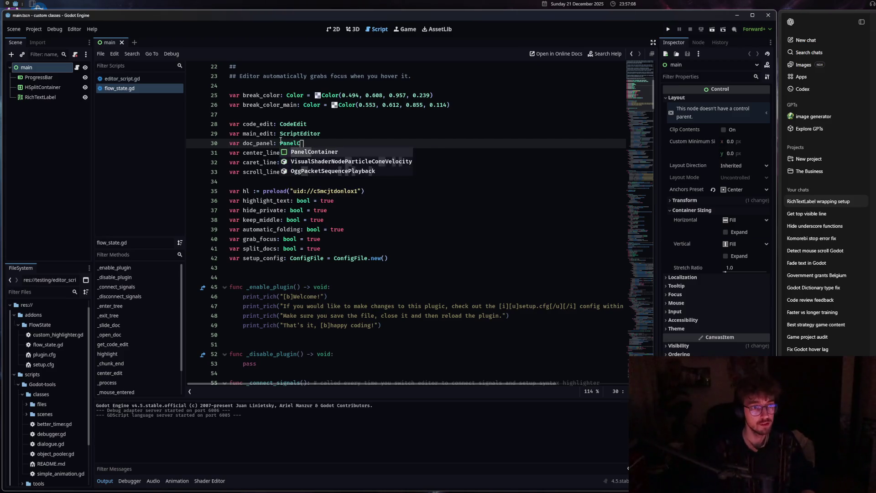
key("Return")
- Change ScrollContainer to PanelContainer on line 74 and save the script
scroll(382, 322, "down", 15)
left_click(381, 230)
left_click_drag(373, 136, 324, 133)
type("PanelCon")
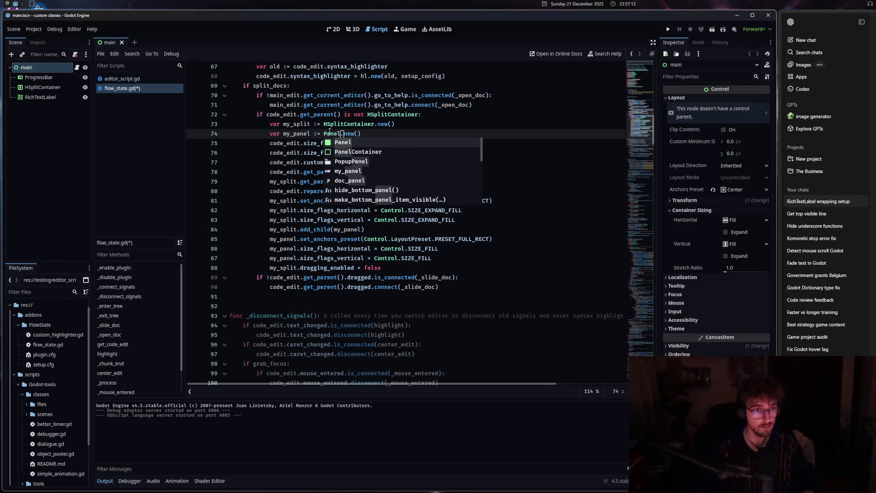
key("Return")
key("ctrl+s")
- Hide and restore the side docks to give the script more room
left_click(332, 210)
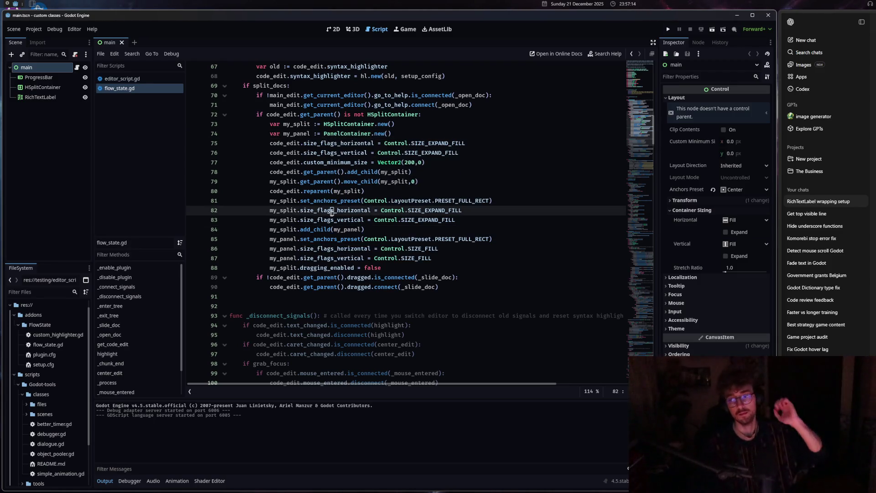
mouse_move(332, 211)
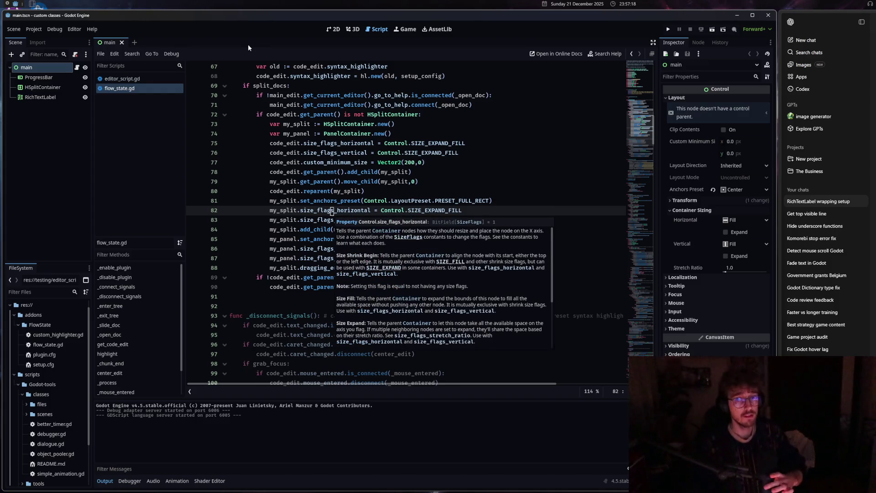
left_click(653, 42)
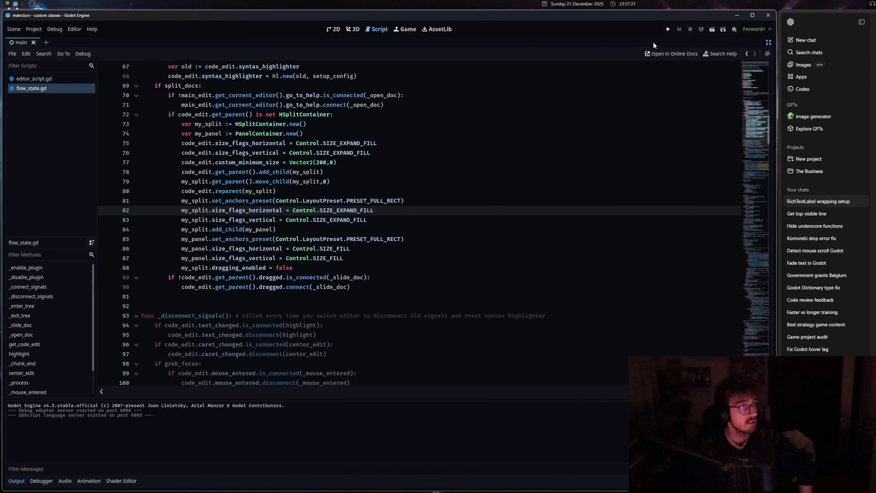
left_click(769, 43)
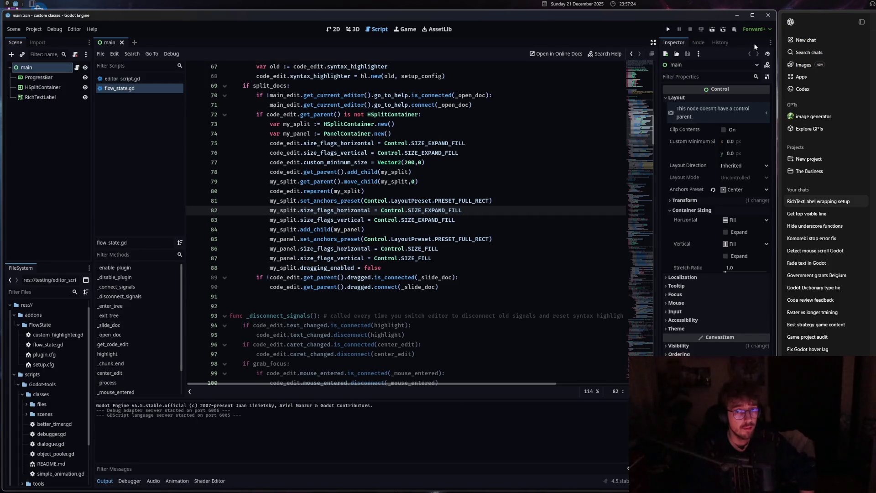
left_click(653, 43)
- Glance at the PanelContainer docs, collapse them, and reload the current project
left_click(244, 191)
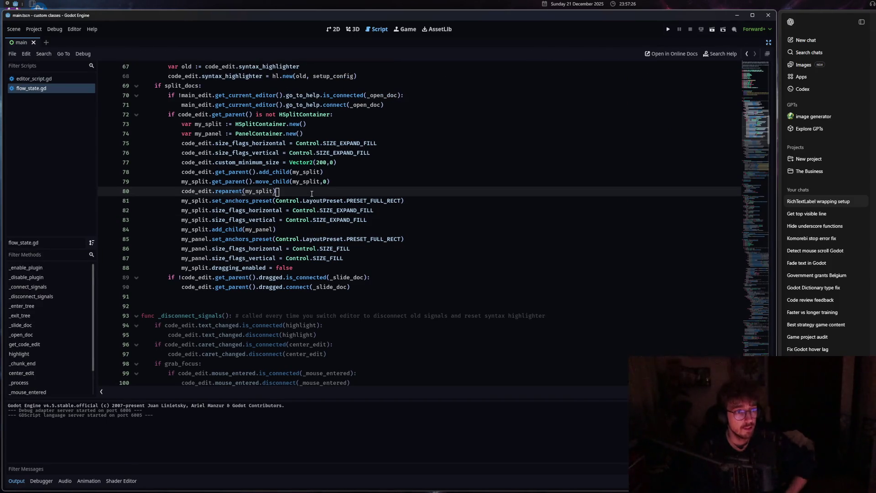
left_click(256, 135, "ctrl")
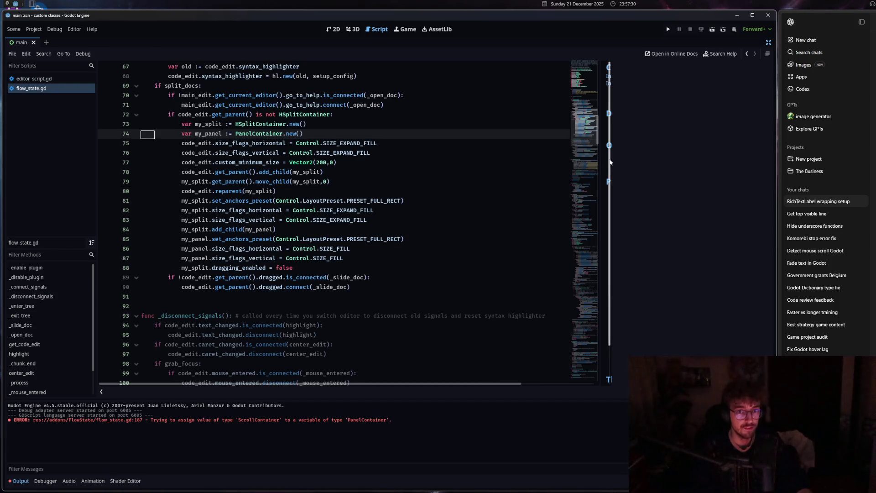
left_click(769, 44)
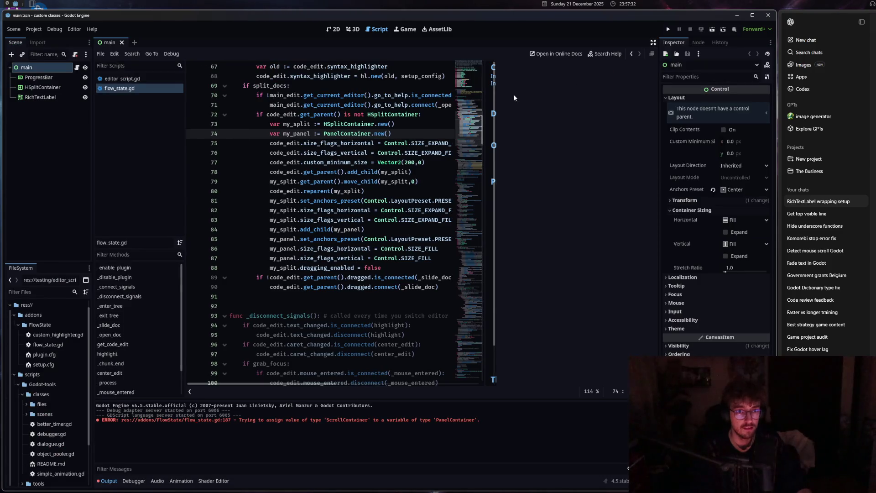
mouse_move(493, 108)
left_mouse_down()
mouse_move(410, 113)
mouse_move(632, 115)
left_mouse_up()
left_click(34, 29)
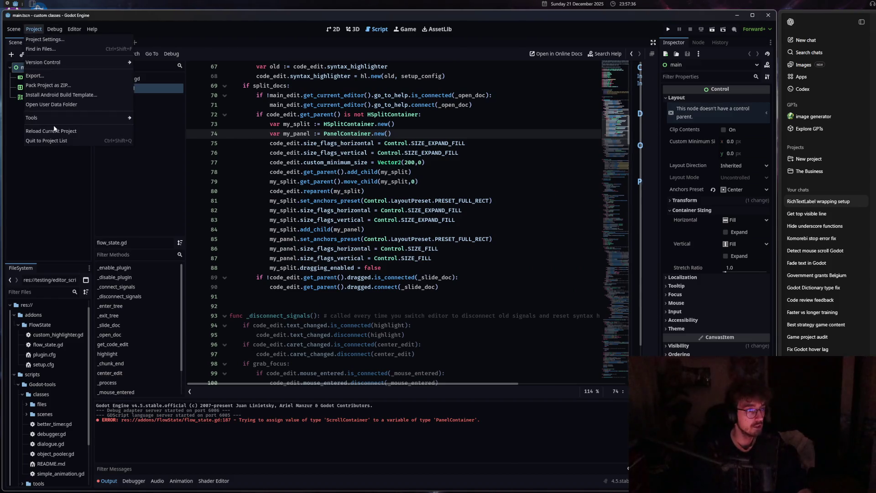
left_click(54, 131)
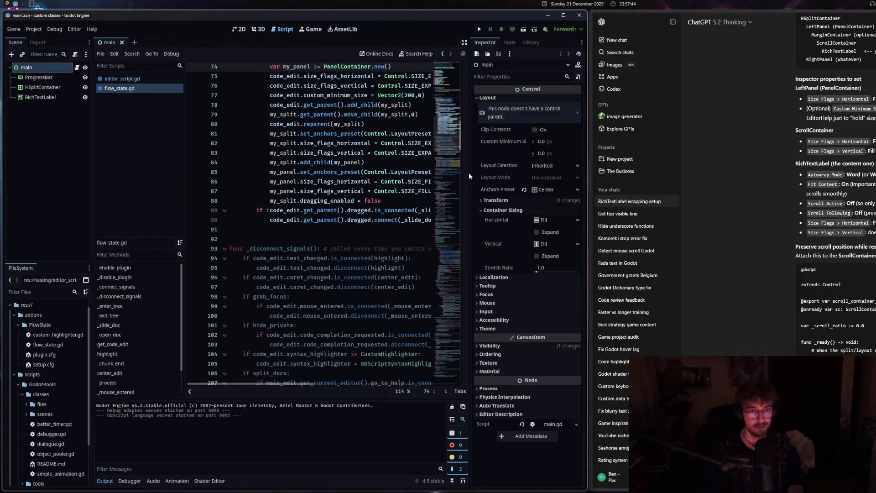
- Hide the side docks with distraction-free mode and place the caret in the flow_state.gd code
left_click(464, 43)
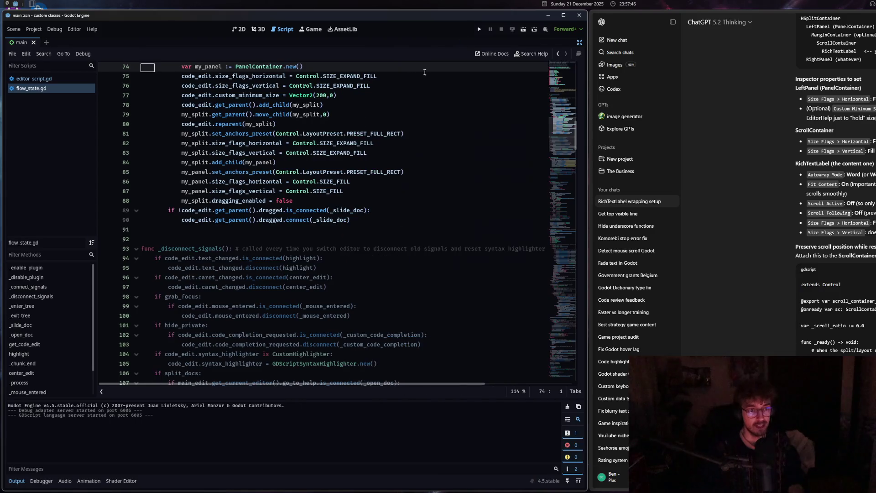
left_click(304, 172)
left_click(283, 277)
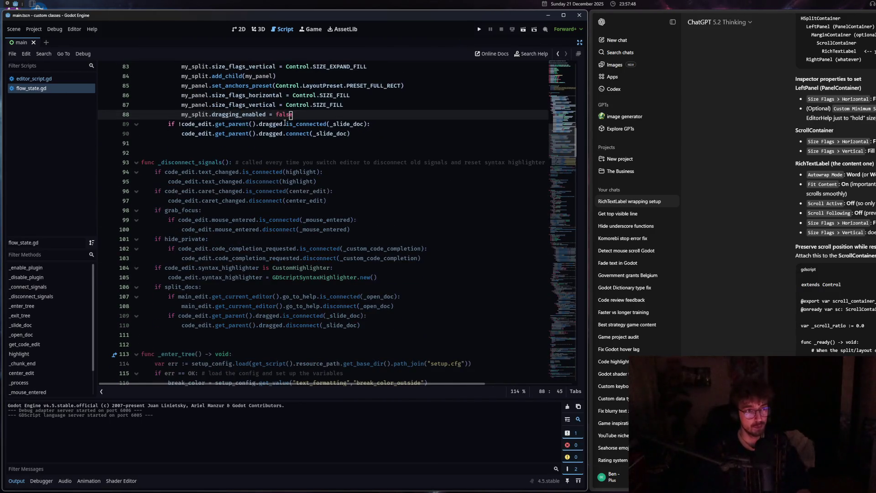
left_click(296, 200)
key("ctrl+s")
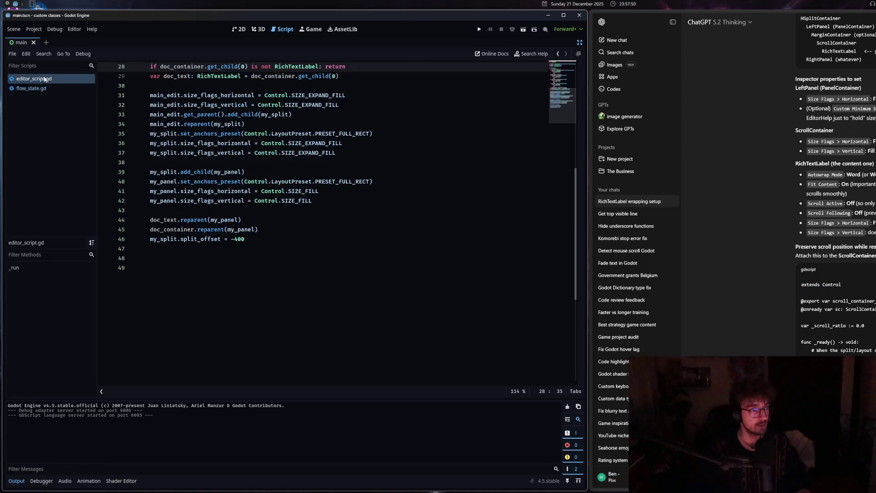
- Open the Control class docs beside the code and scroll through them
left_click(292, 172, "ctrl")
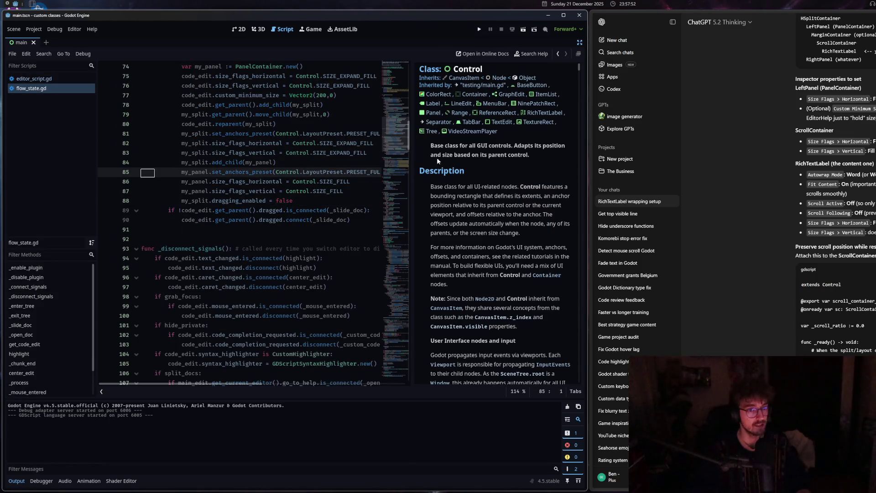
left_click_drag(412, 171, 398, 171)
scroll(493, 228, "down", 8)
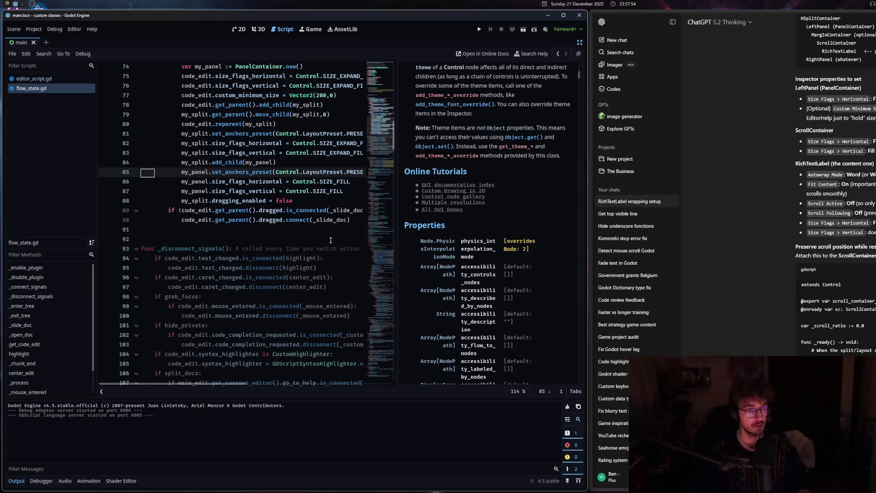
left_click(255, 229)
scroll(281, 256, "down", 4)
scroll(281, 256, "down", 10)
scroll(450, 247, "down", 6)
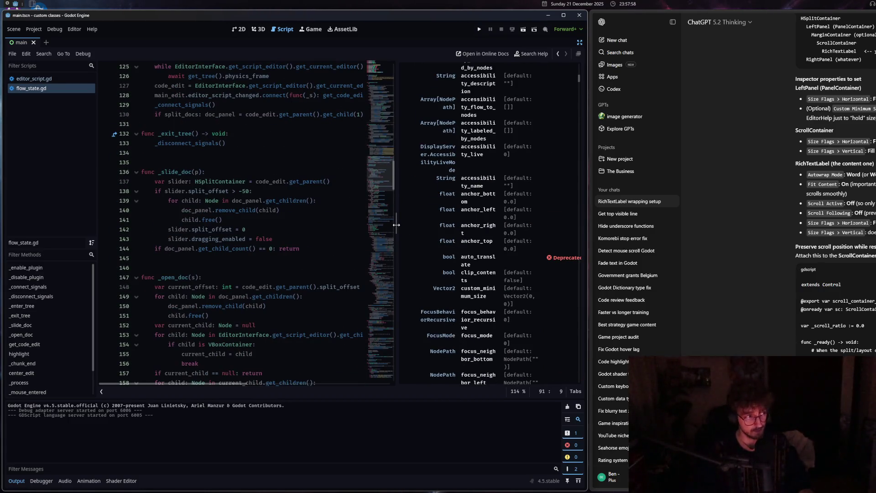
- Drag the splitter left to widen the Control docs panel, reading down the reference
mouse_move(396, 224)
left_mouse_down()
mouse_move(319, 224)
mouse_move(361, 224)
mouse_move(354, 220)
left_mouse_up()
scroll(353, 219, "down", 5)
scroll(353, 218, "down", 10)
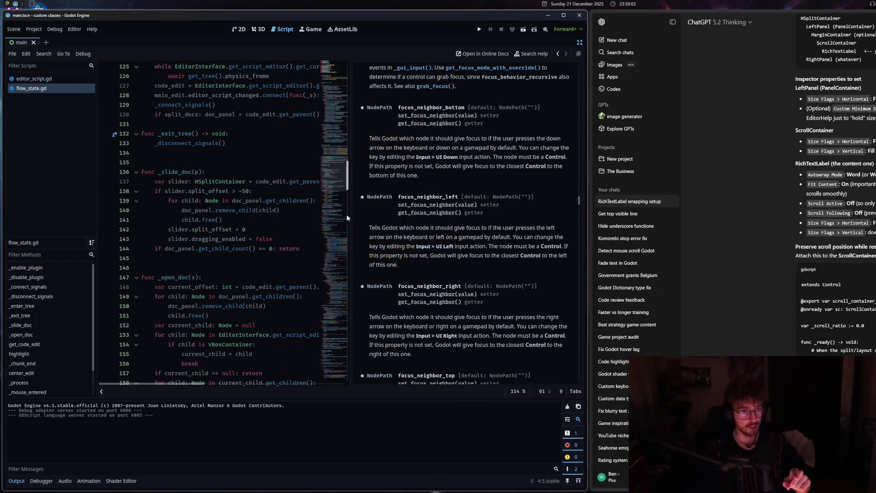
scroll(352, 217, "down", 5)
left_click_drag(350, 220, 312, 223)
scroll(404, 277, "down", 10)
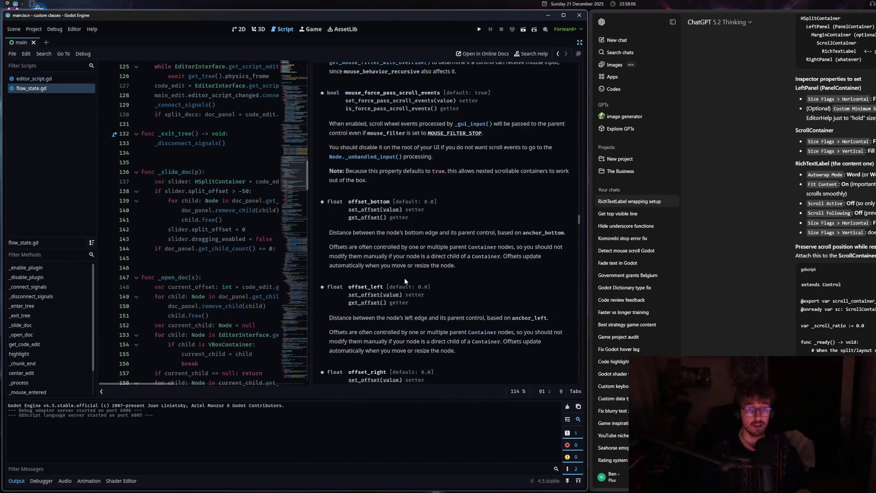
scroll(397, 277, "down", 8)
mouse_move(309, 257)
left_mouse_down()
mouse_move(267, 257)
mouse_move(360, 261)
left_mouse_up()
mouse_move(579, 205)
left_mouse_down()
mouse_move(580, 183)
mouse_move(553, 362)
left_mouse_up()
scroll(553, 362, "down", 1)
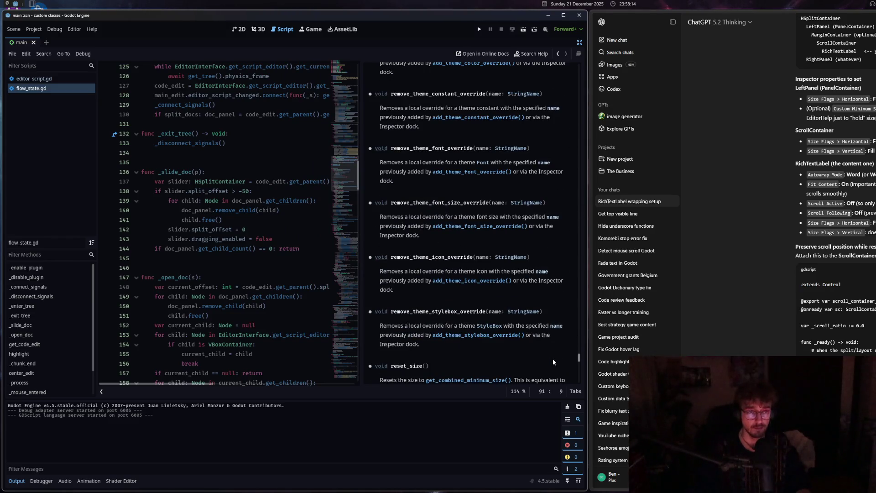
scroll(553, 362, "down", 5)
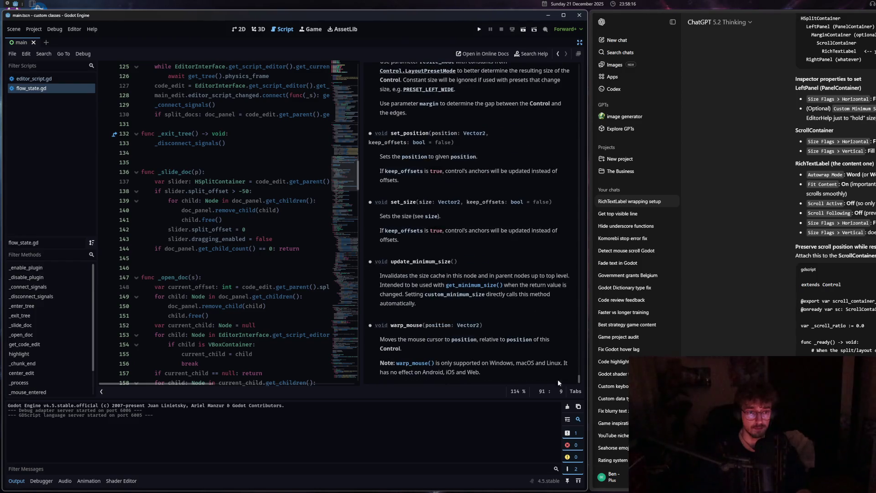
mouse_move(579, 379)
left_mouse_down()
mouse_move(562, 94)
mouse_move(569, 66)
left_mouse_up()
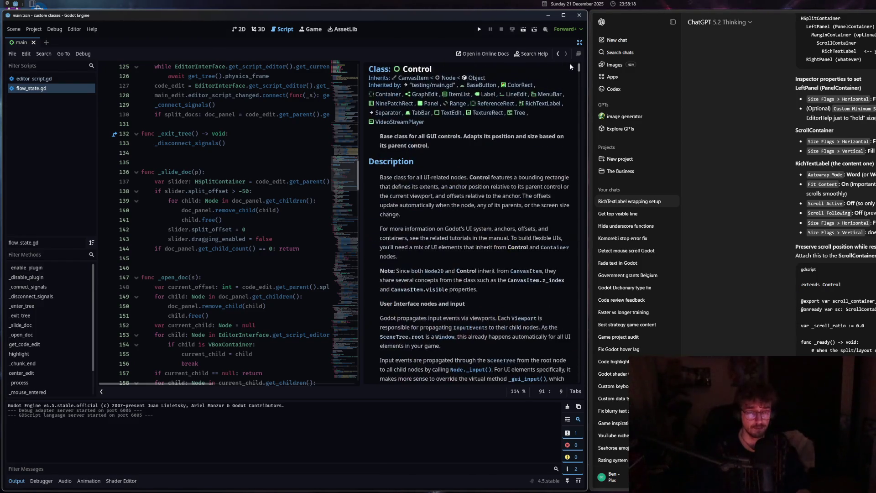
- Open the ItemList class docs from its link, then close that page
left_click(459, 95)
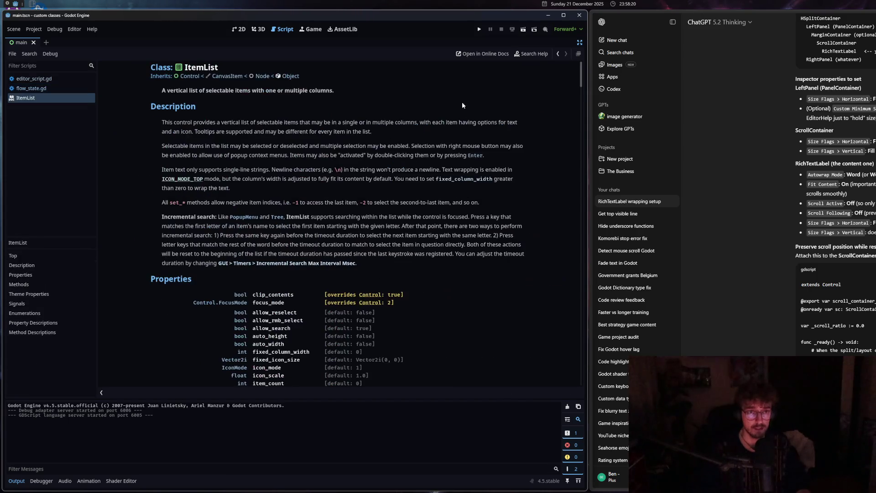
scroll(179, 262, "down", 10)
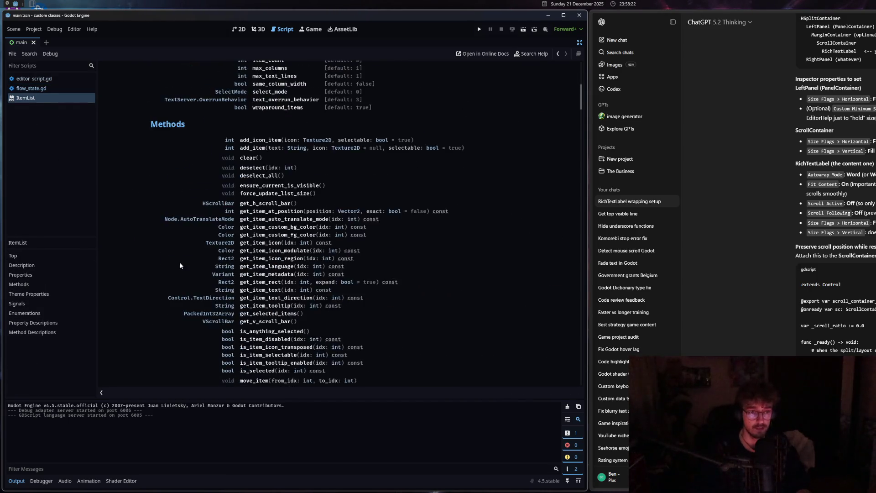
scroll(179, 259, "up", 10)
middle_click(42, 99)
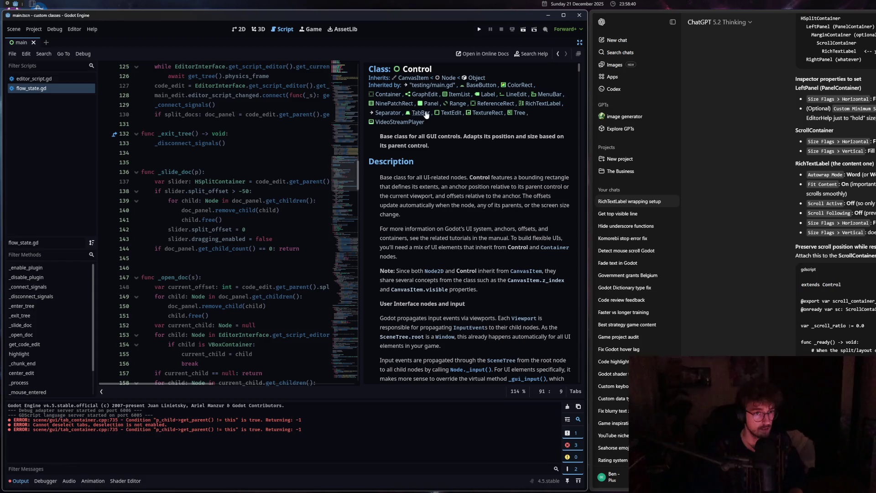
- Open and close the TabBar docs, open the Range docs, and close editor_script.gd
left_click(426, 113)
left_click(44, 97)
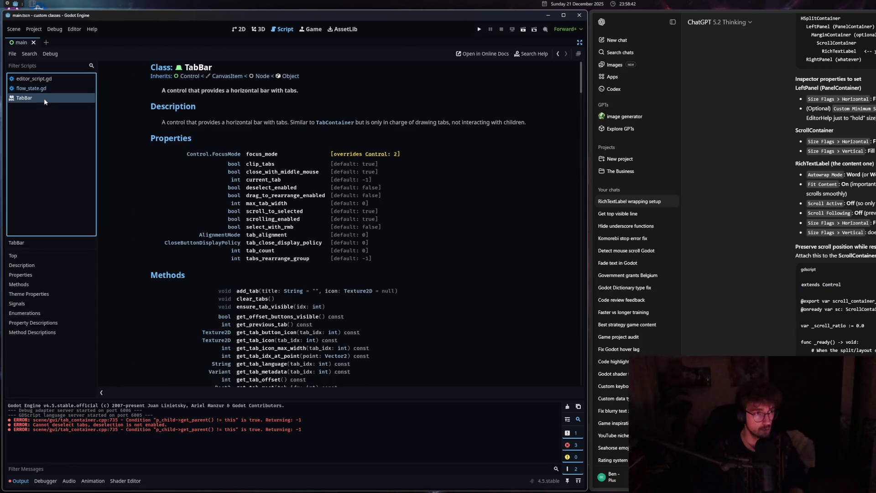
middle_click(44, 97)
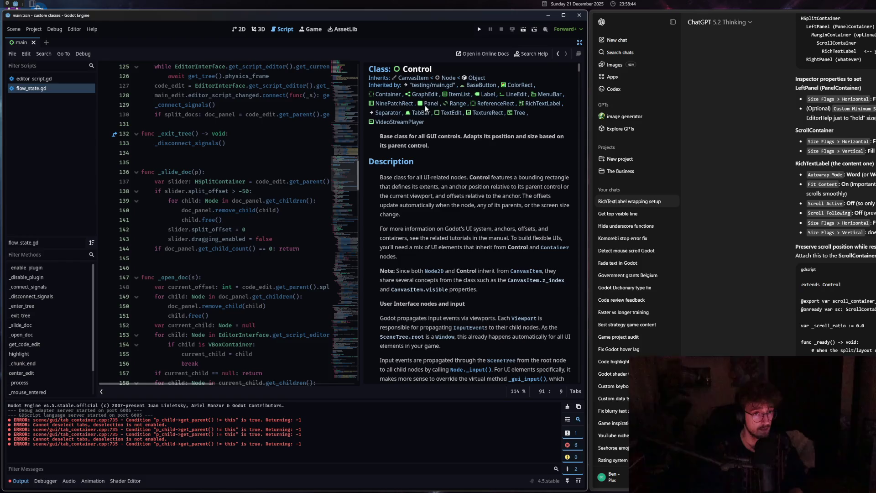
left_click(456, 103)
left_click(51, 80)
middle_click(51, 83)
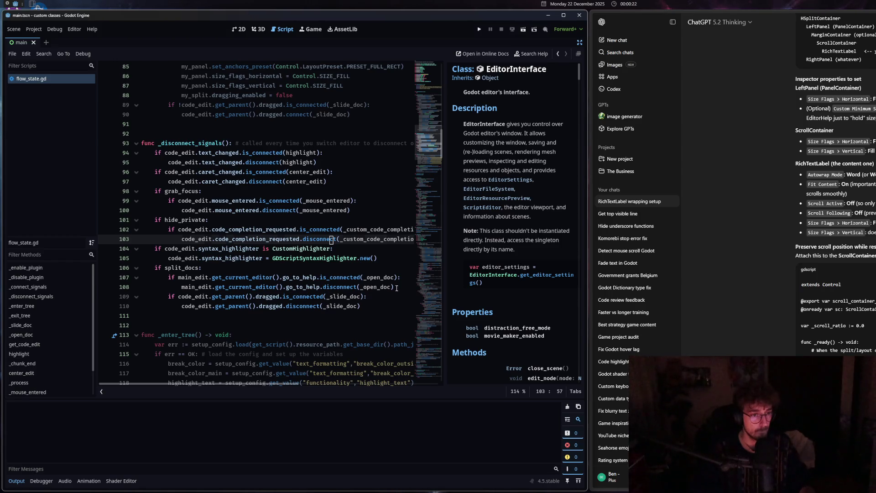
- Select the split_docs disconnect lines 107–108, then the go_to_help connection lines 70–71
left_click_drag(394, 286, 163, 277)
left_click(309, 320)
scroll(274, 273, "up", 6)
left_click(265, 257)
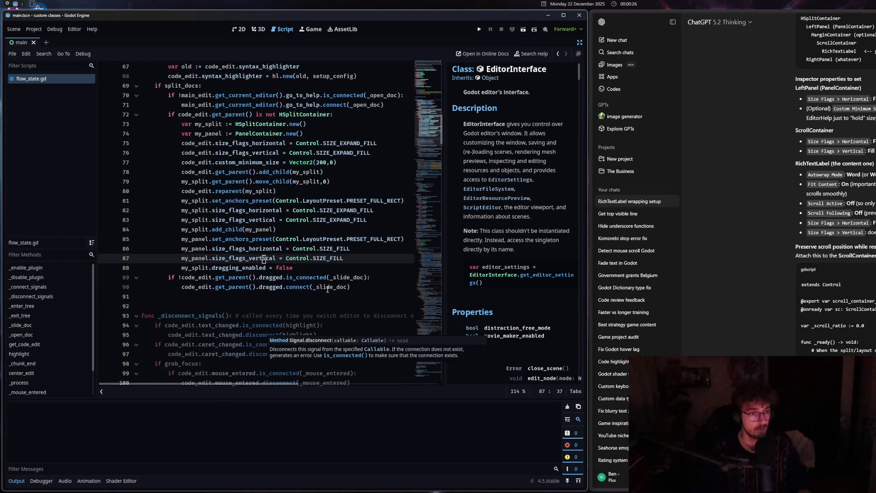
scroll(356, 219, "up", 2)
left_click_drag(384, 162, 168, 154)
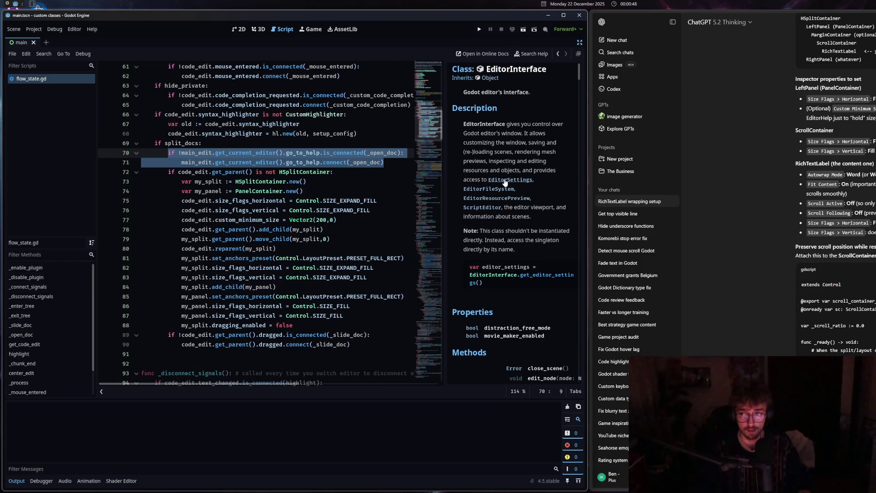
- Toggle the side docks back and off, collapse the Output panel, and make the editor full screen
left_click(578, 42)
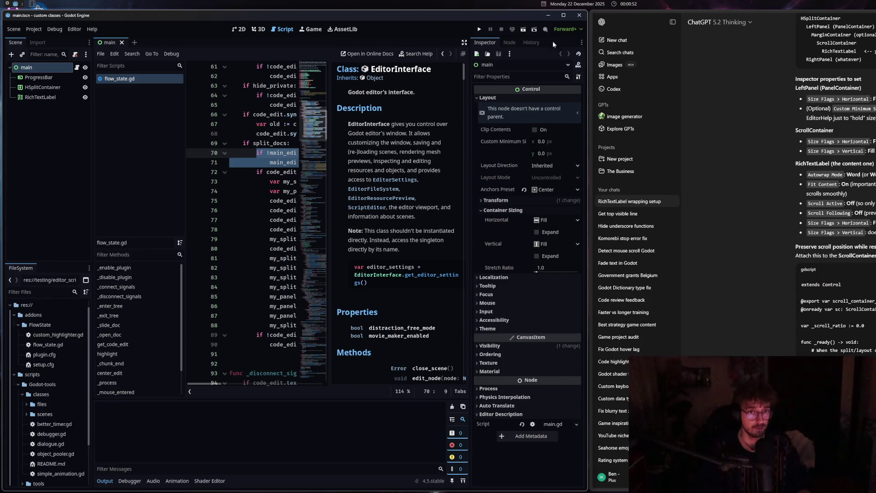
left_click(464, 42)
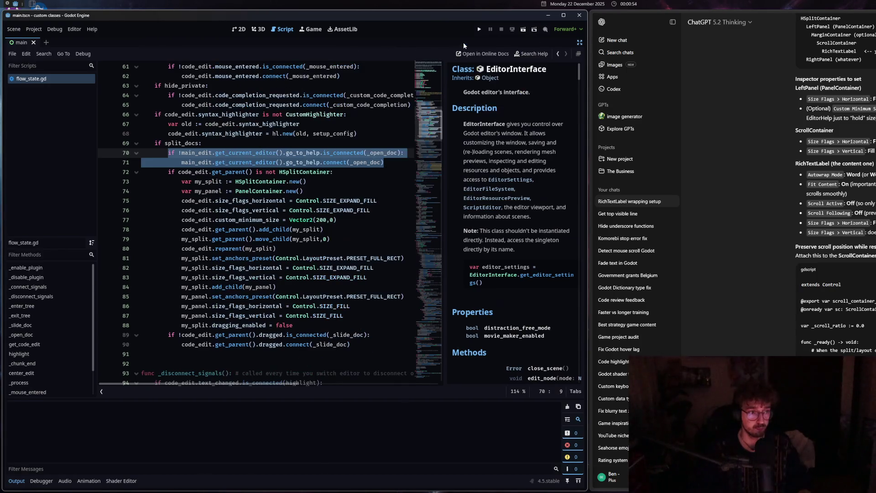
left_click(279, 335)
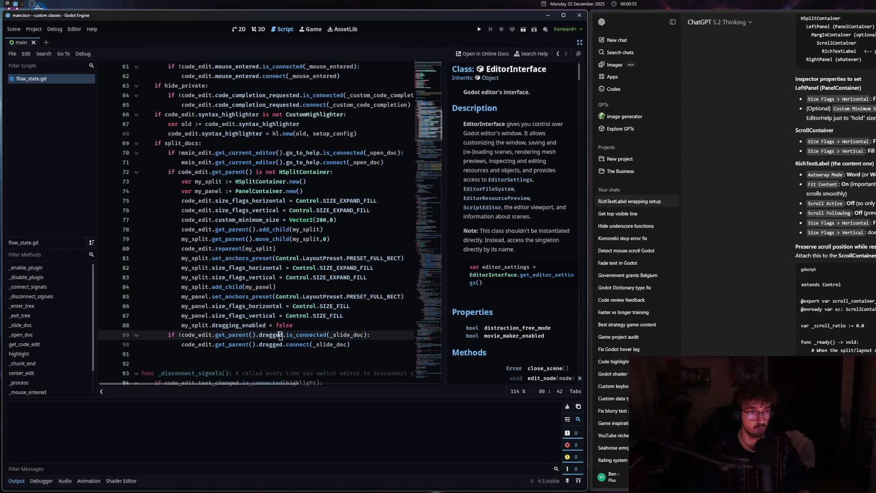
left_click(14, 482)
key("alt+shift+f")
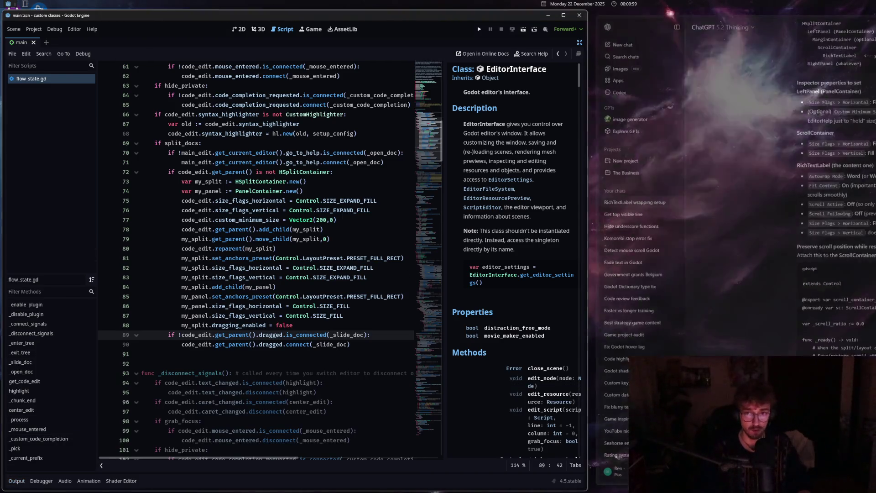
left_click(434, 317)
scroll(434, 321, "down", 3)
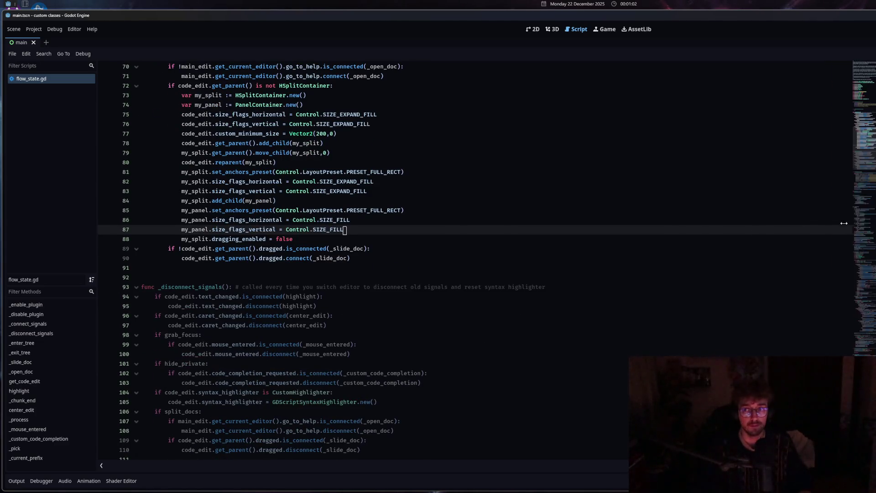
- Widen the docs panel beside the flow_state.gd code
left_click_drag(864, 221, 823, 222)
scroll(475, 328, "down", 8)
scroll(474, 329, "up", 9)
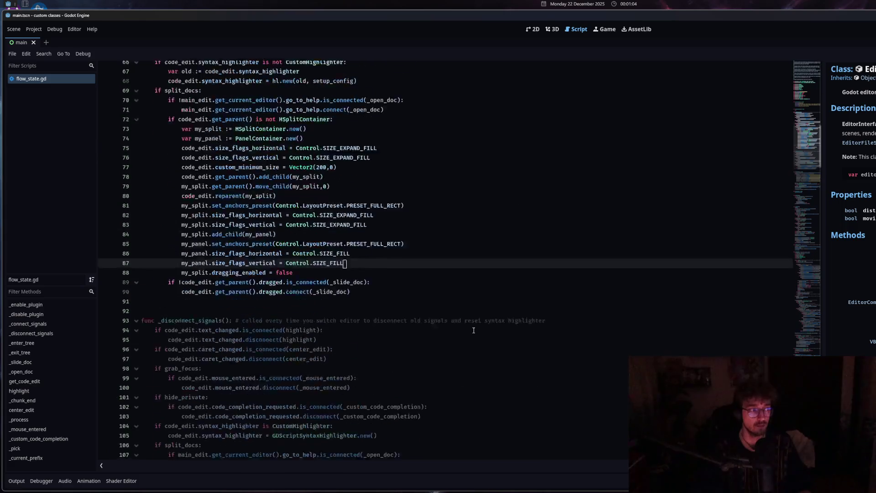
scroll(473, 330, "up", 4)
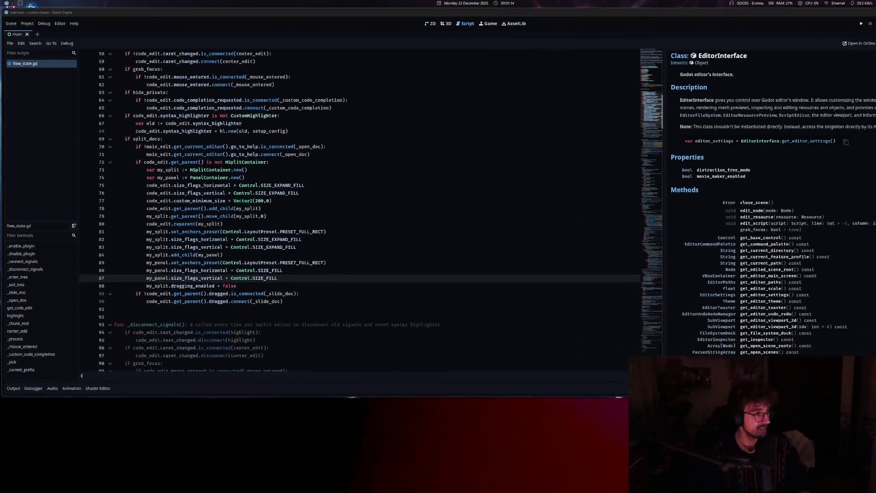
scroll(611, 157, "down", 13)
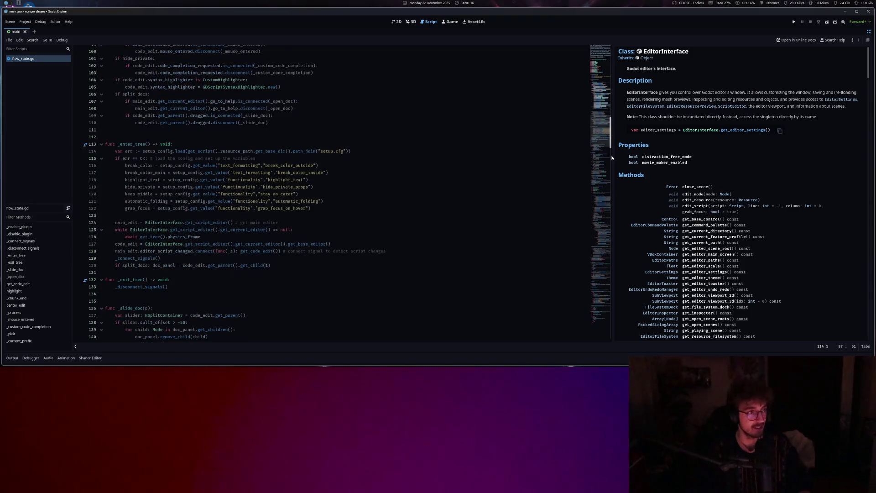
left_click_drag(614, 158, 488, 156)
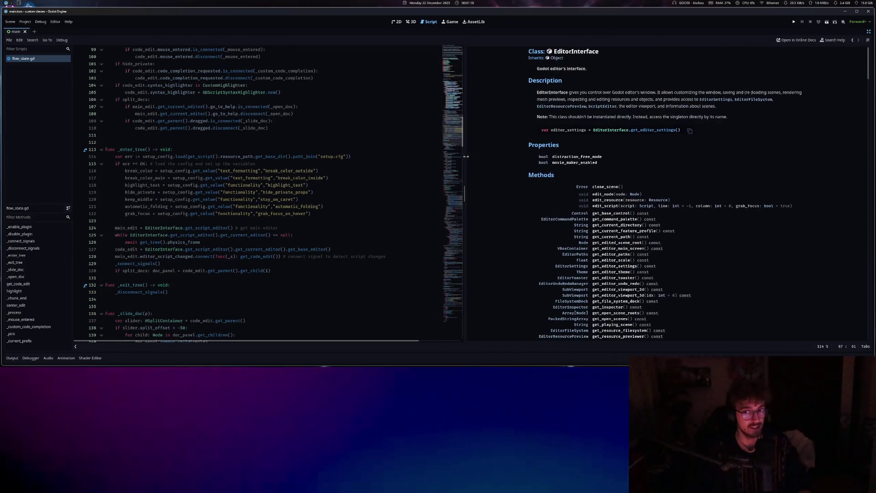
scroll(299, 250, "down", 16)
- Look up the HSplitContainer class and get_child method documentation from the code
left_click(299, 249)
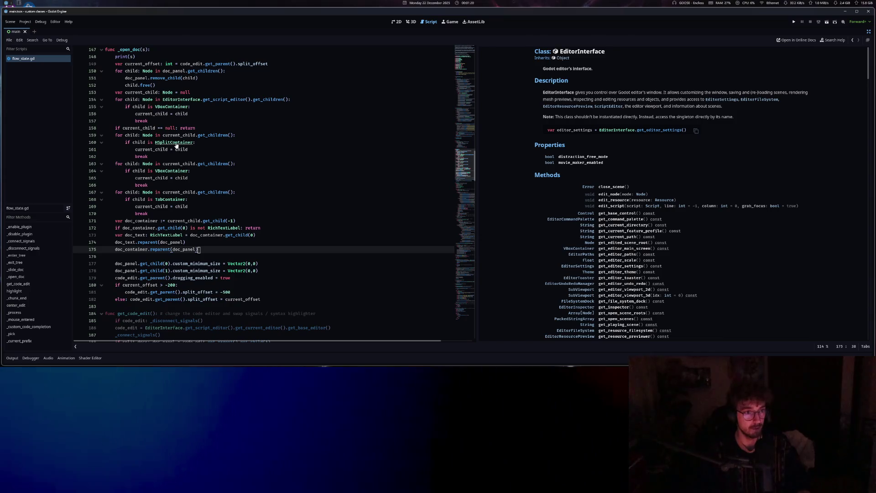
left_click(175, 142, "ctrl")
scroll(367, 242, "down", 6)
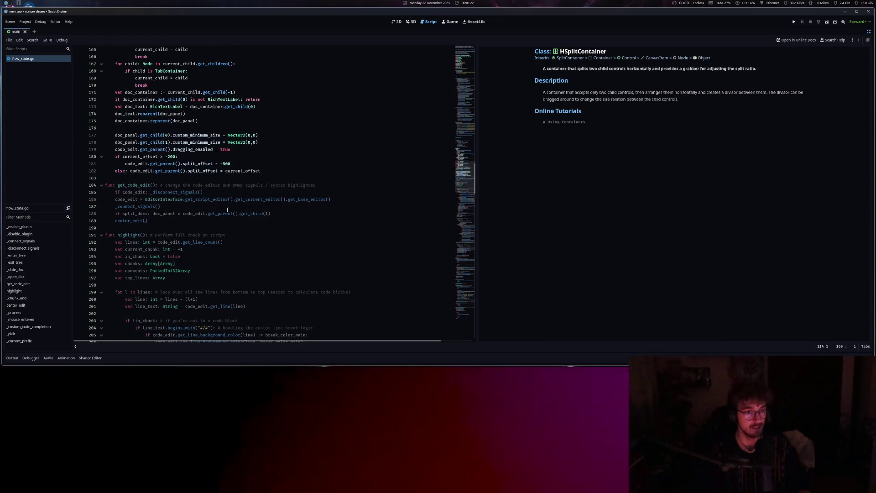
left_click(153, 142, "ctrl")
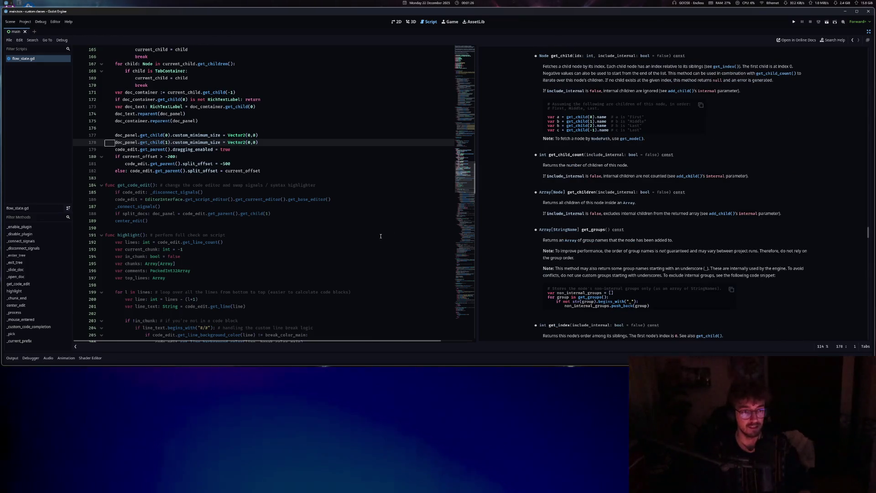
scroll(265, 192, "up", 6)
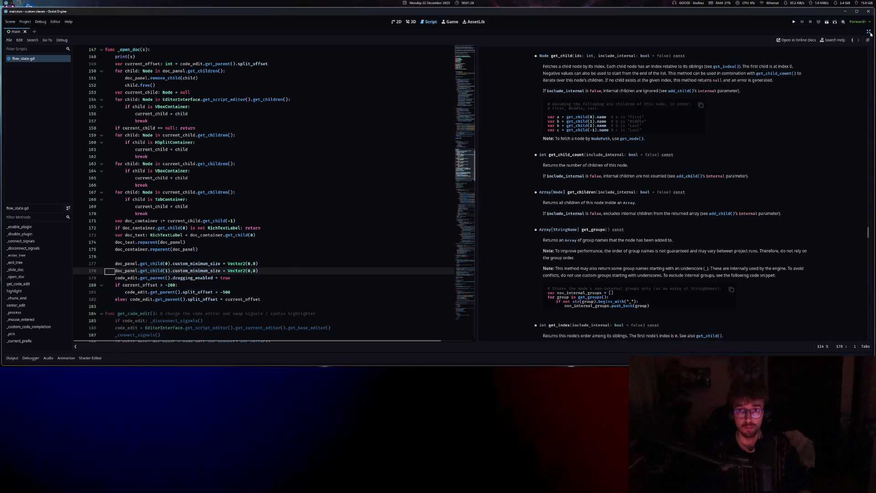
- Collapse the docs panel to the right and leave distraction-free mode so docks return
left_click_drag(476, 148, 821, 153)
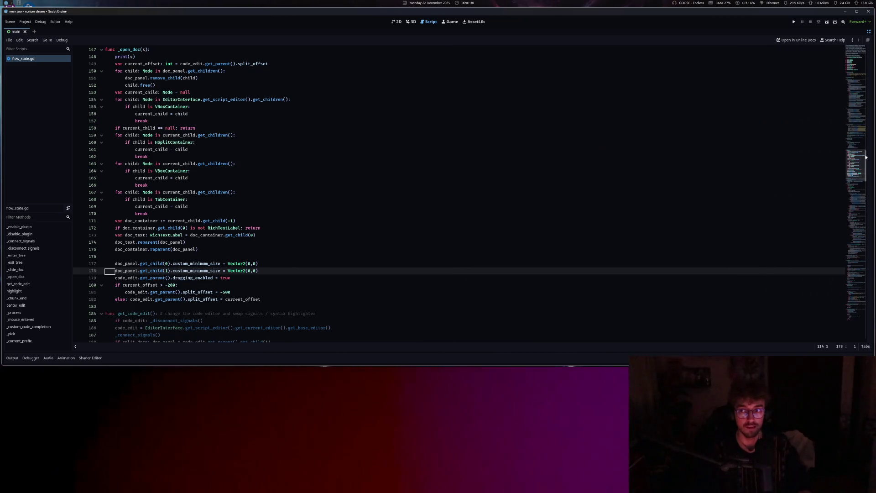
key("ctrl+shift+F11")
left_click(317, 263)
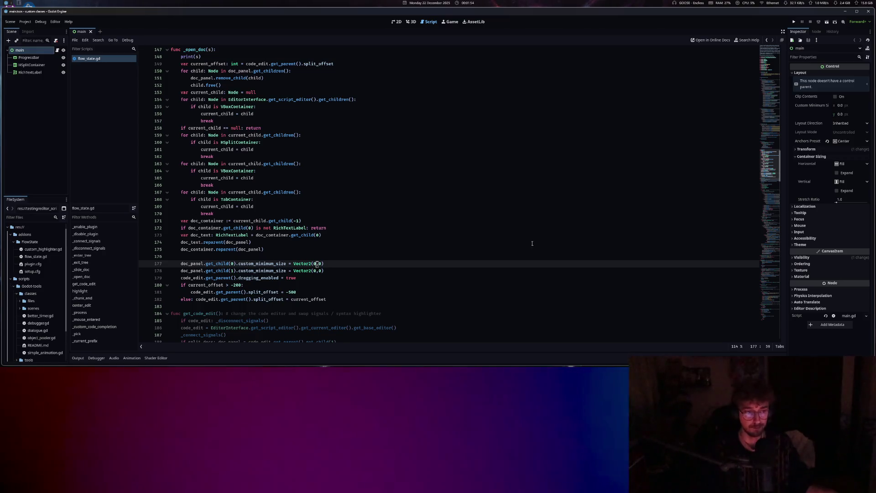
scroll(553, 247, "down", 5)
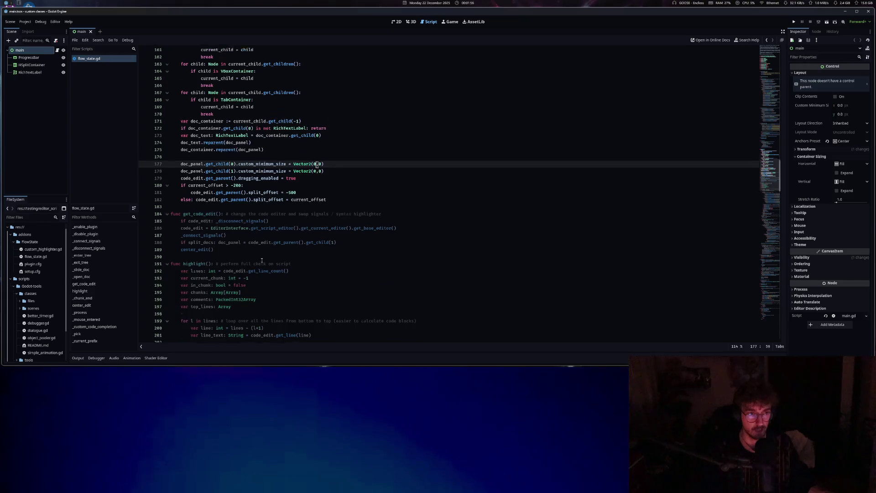
scroll(239, 299, "up", 6)
scroll(239, 299, "up", 7)
- Add the line 'if slider.split_offset > -500:' after the slider declaration in _slide_doc
left_click(247, 172)
scroll(264, 286, "down", 4)
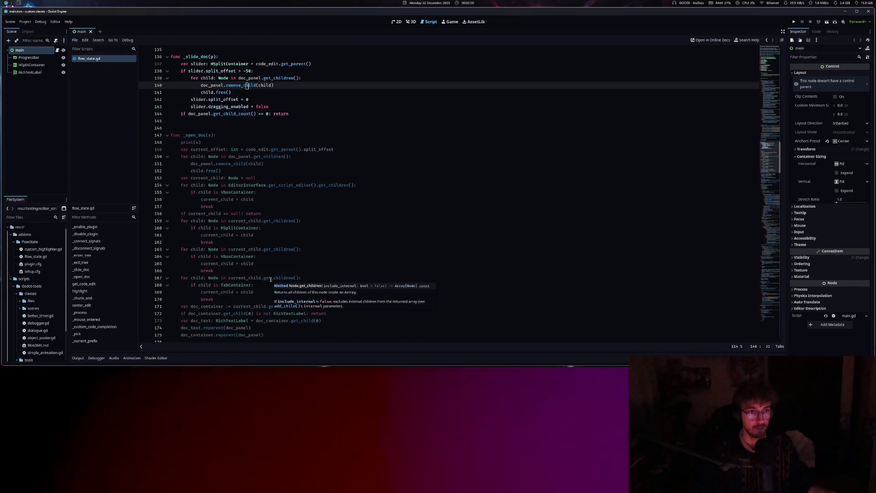
left_click(327, 63)
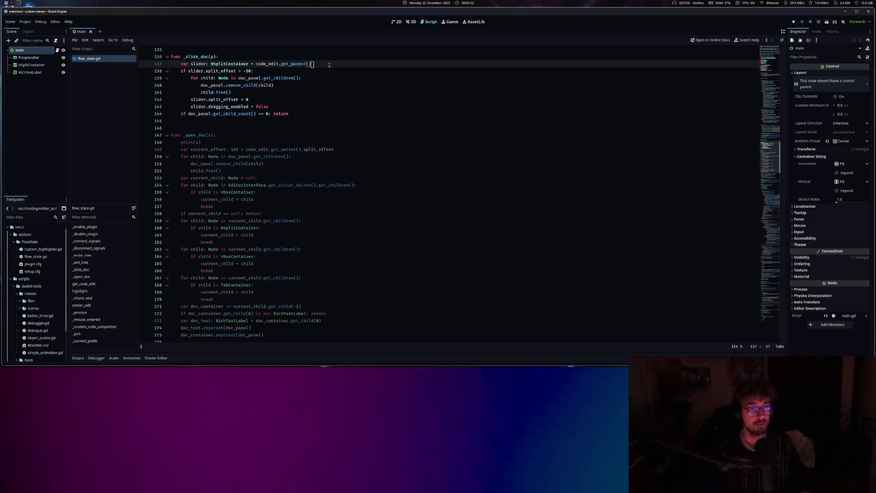
key("Return")
type("if slide")
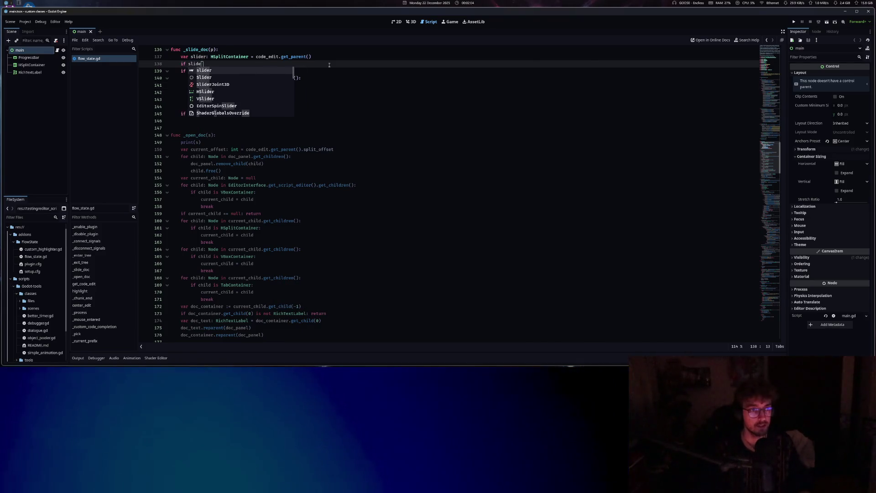
left_click_drag(254, 71, 205, 71)
left_click(209, 64)
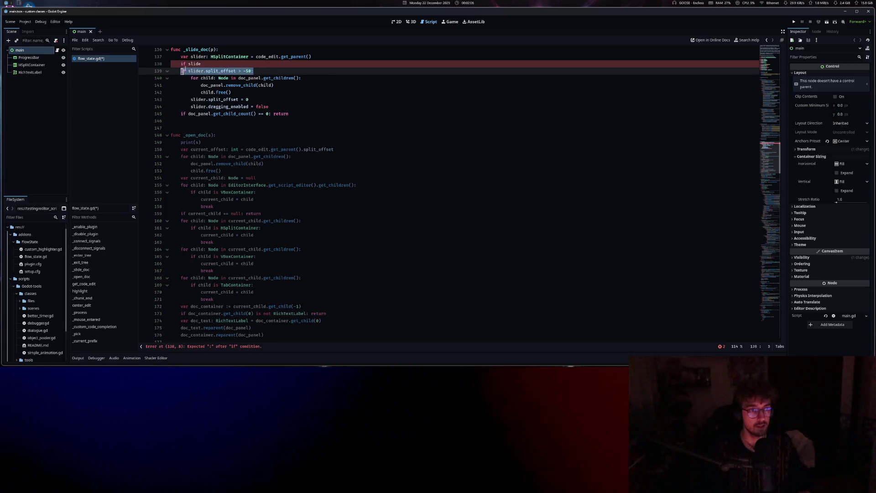
left_click(207, 64)
key("ctrl+BackSpace")
left_click(184, 64)
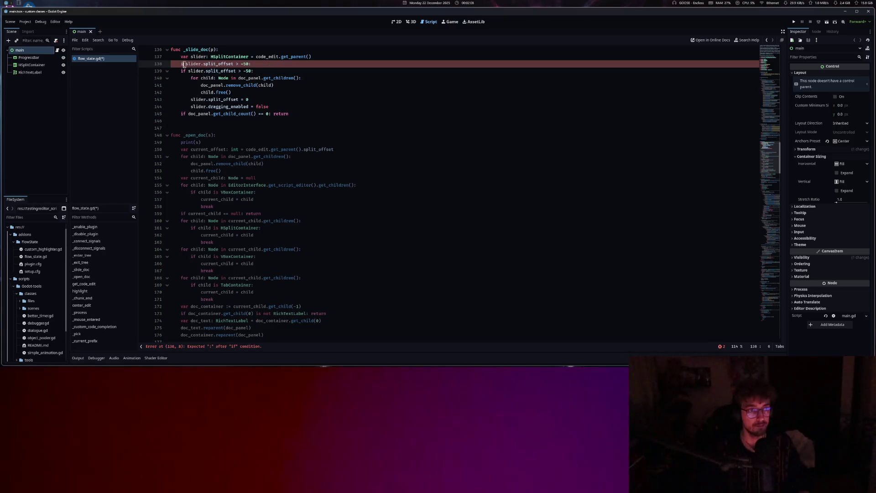
type("if")
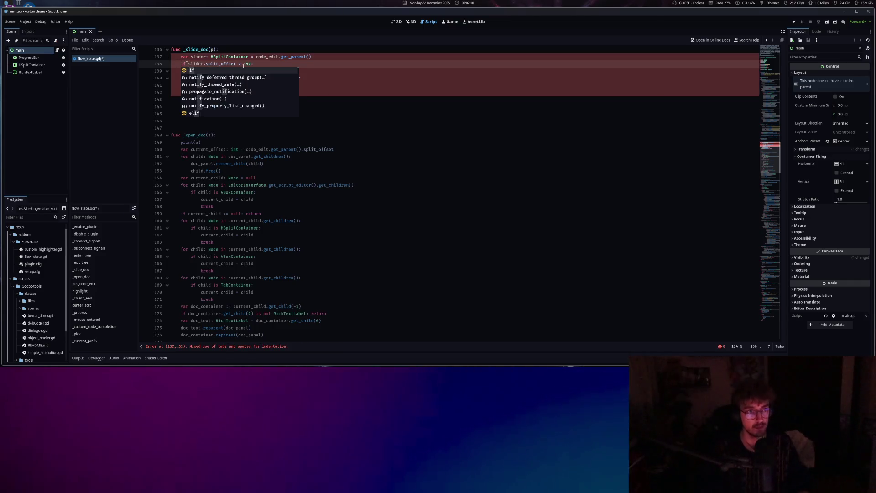
left_click(254, 63)
- Under the offset check, add the indented line 'doc_panel.get_child(0).word_wrap'
scroll(300, 166, "down", 4)
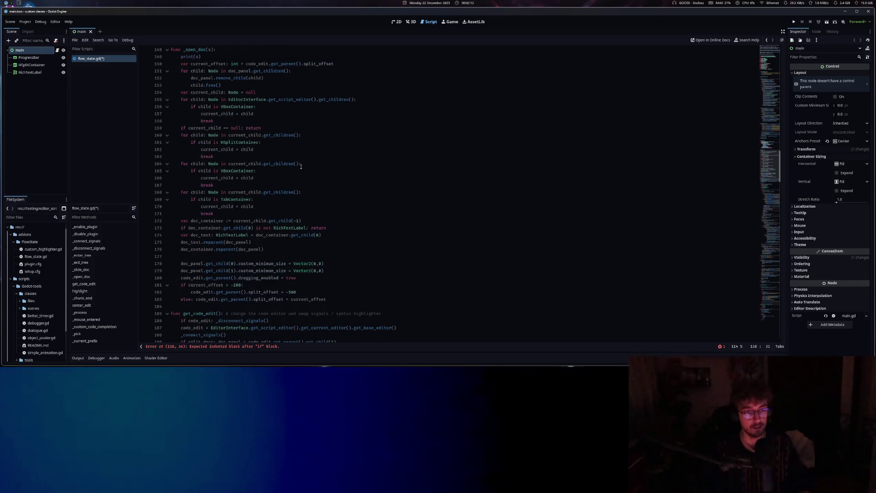
scroll(301, 167, "up", 4)
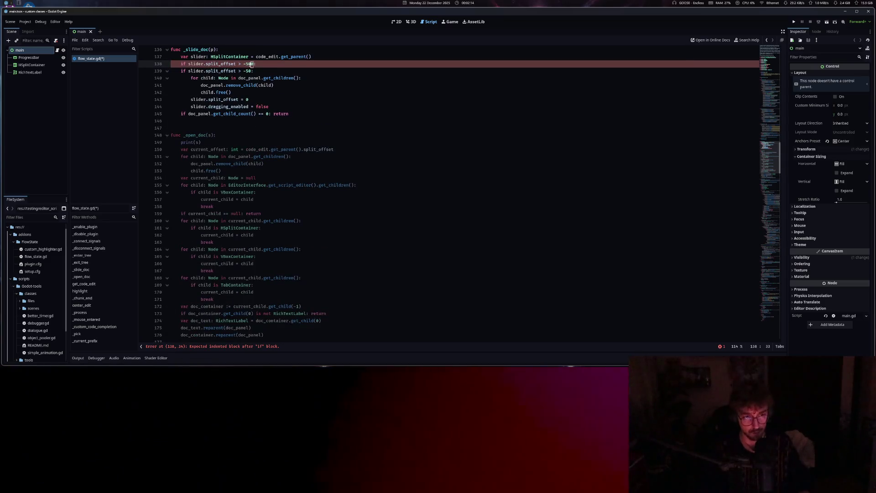
scroll(250, 160, "down", 5)
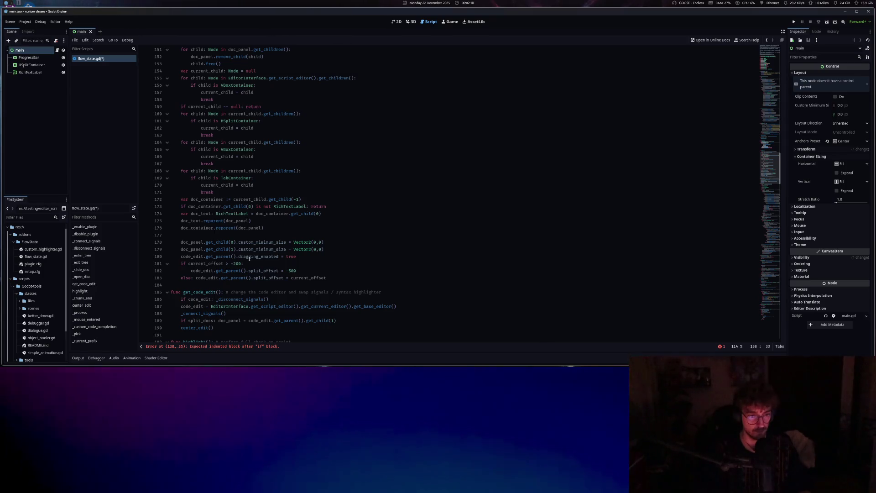
left_click(250, 257)
scroll(242, 145, "up", 7)
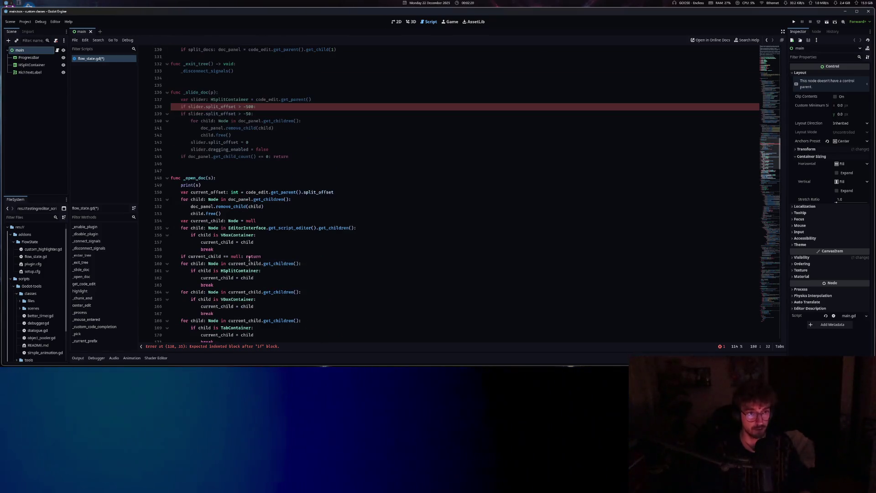
left_click(232, 107)
type("5")
key("Return")
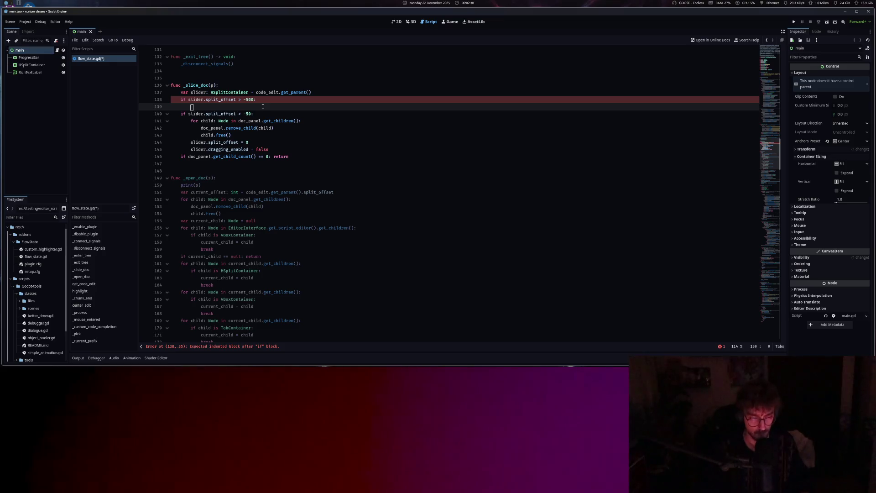
type("doc_panel")
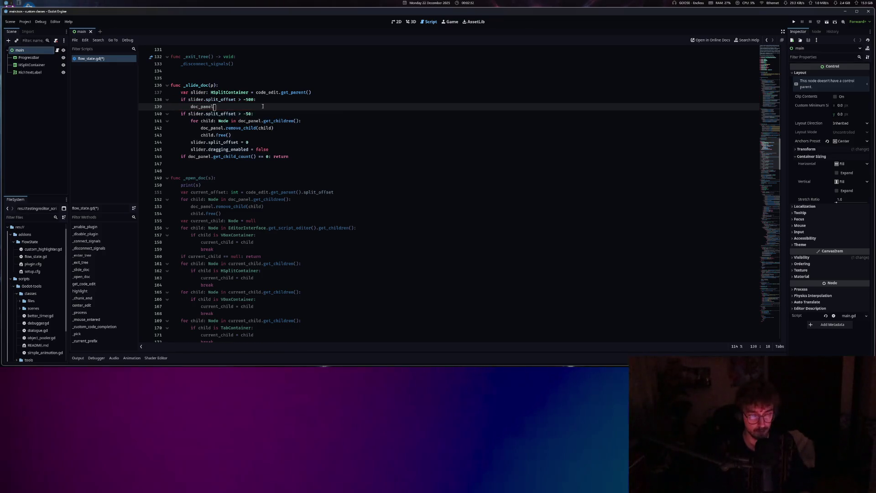
type(".get_child(0")
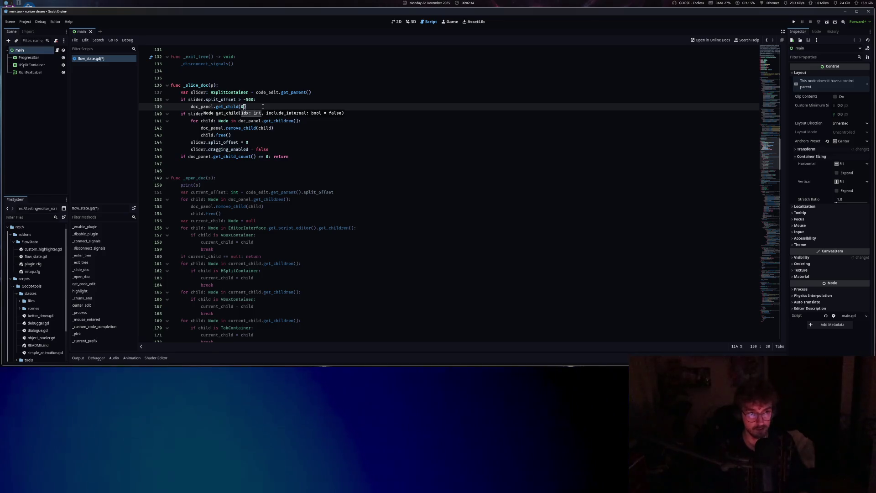
type(").word_wr")
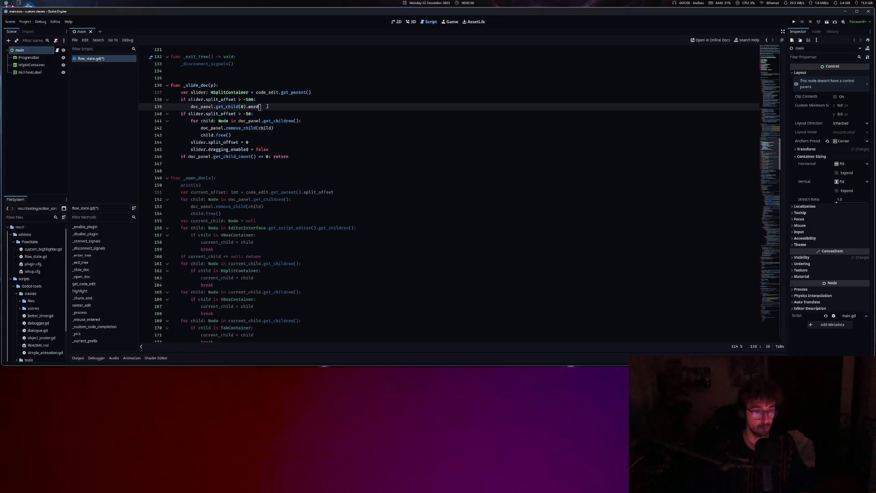
type("ap")
left_click(268, 101)
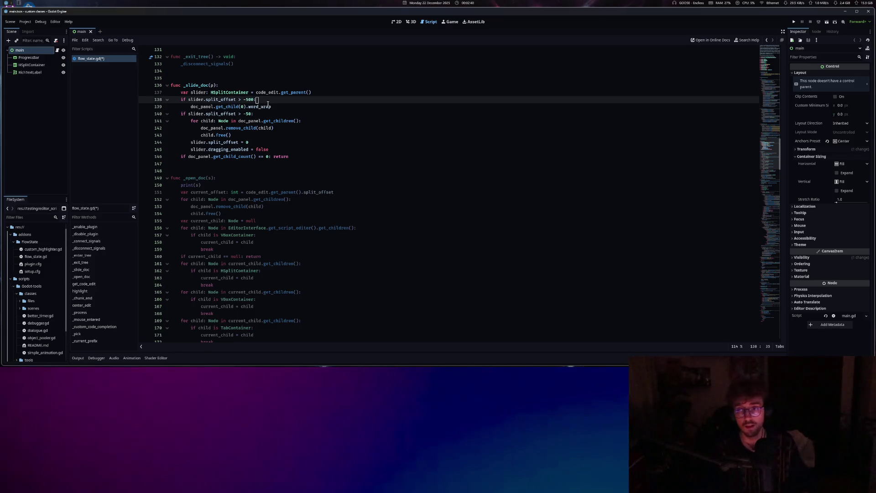
- Scroll through flow_state.gd and place the caret at the end of line 88
scroll(263, 188, "up", 5)
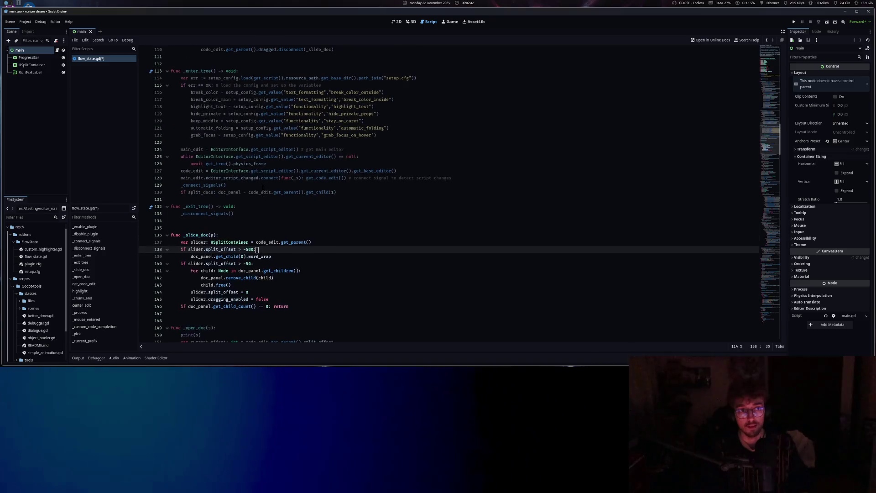
scroll(263, 188, "up", 14)
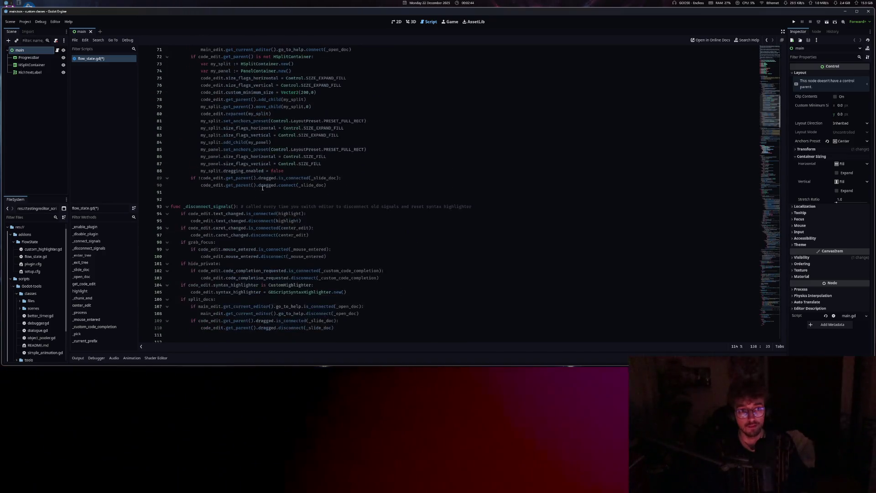
scroll(262, 188, "up", 10)
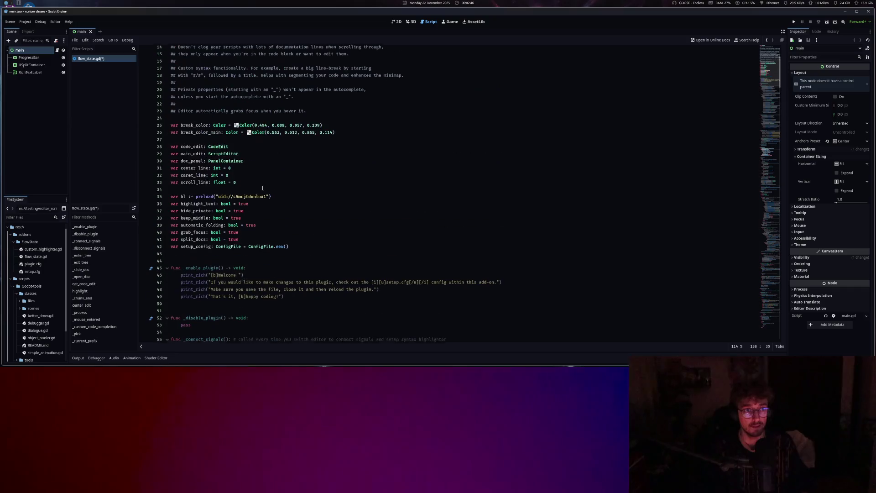
scroll(262, 188, "down", 10)
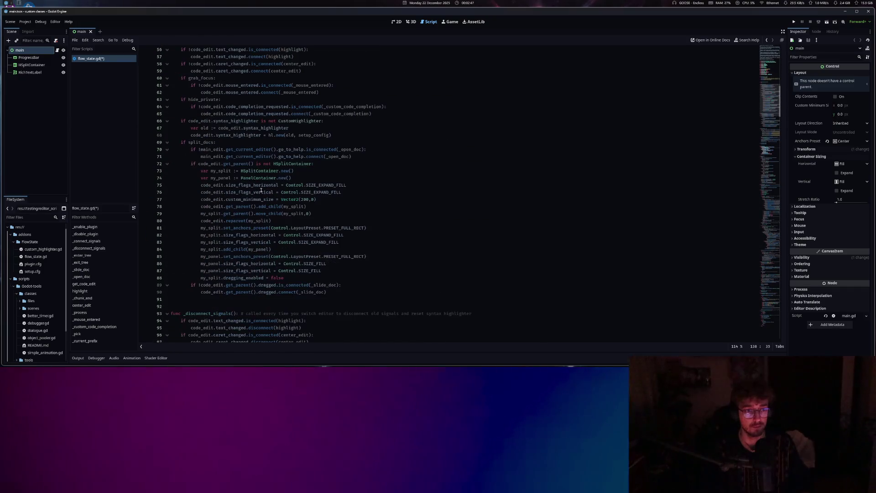
scroll(421, 250, "down", 5)
left_click(421, 249)
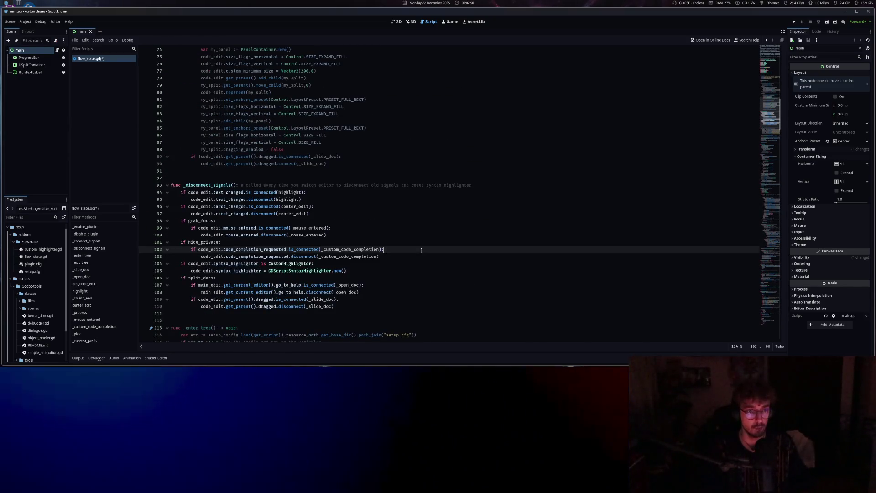
left_click(386, 146)
- Open the RichTextLabel class docs beside the code and show the Output log of lookups
scroll(392, 261, "down", 10)
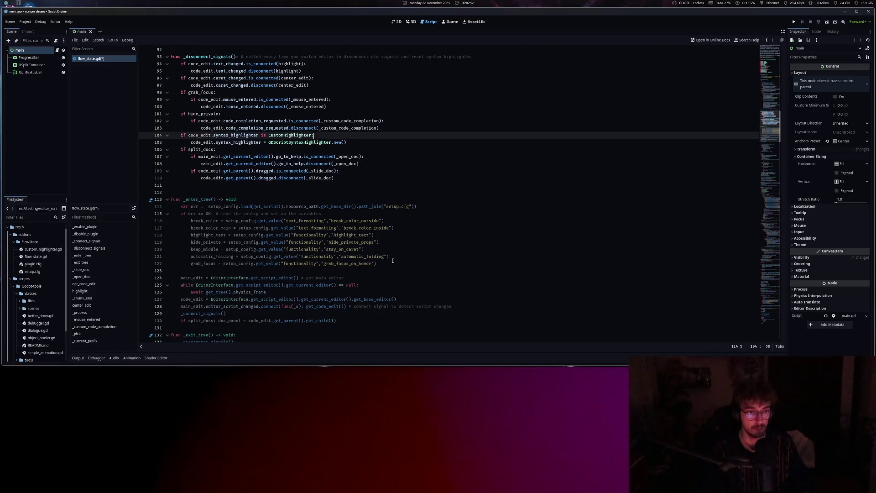
scroll(392, 260, "down", 9)
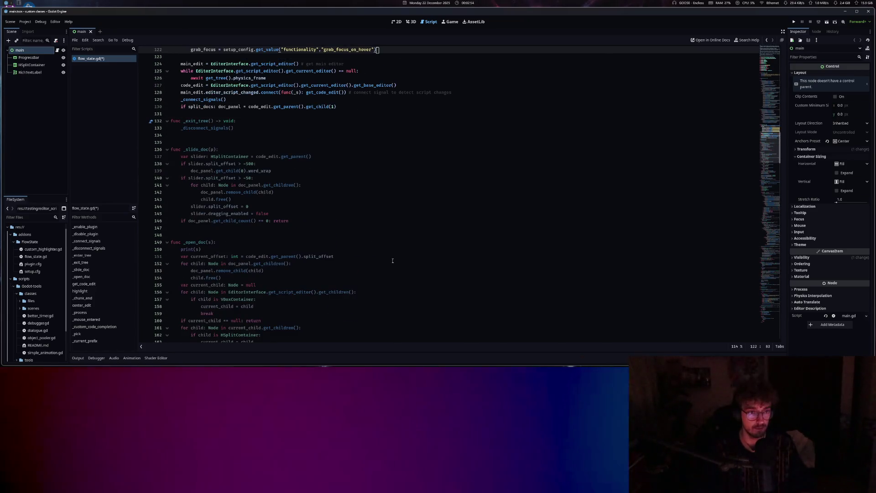
scroll(392, 260, "down", 7)
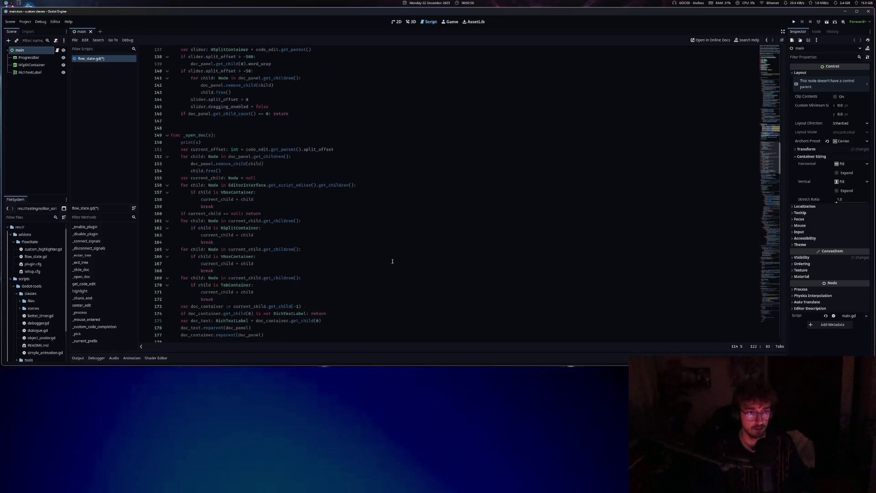
left_click(319, 228)
left_click(236, 213, "ctrl")
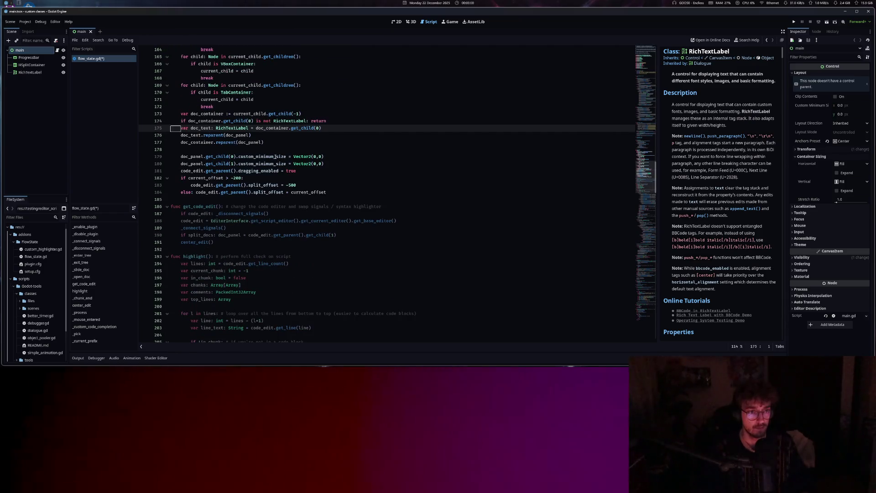
scroll(268, 240, "up", 15)
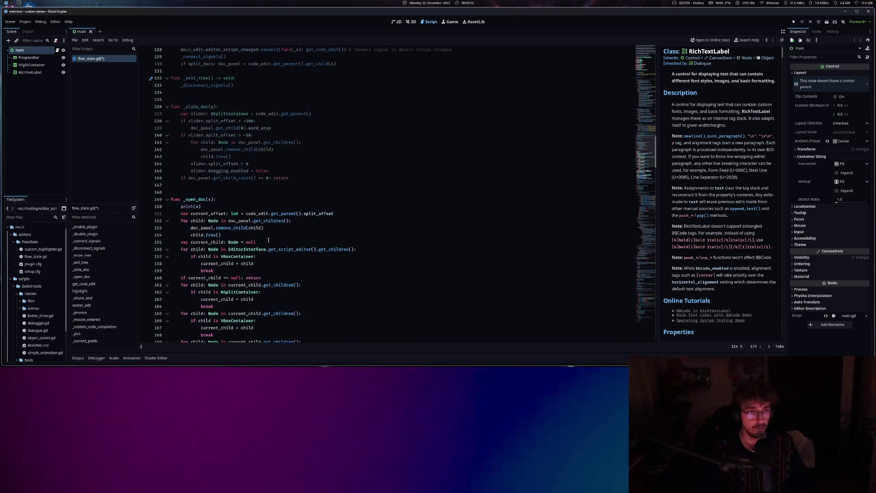
left_click(76, 358)
scroll(171, 250, "up", 3)
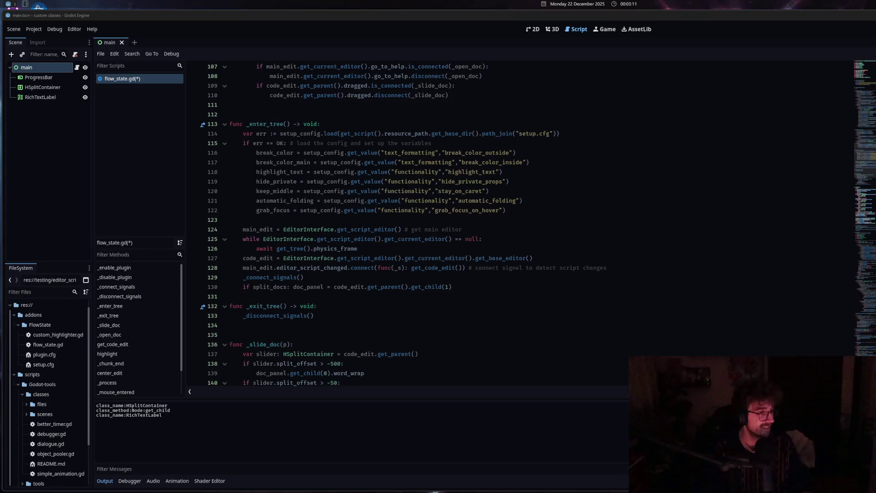
left_click(443, 288)
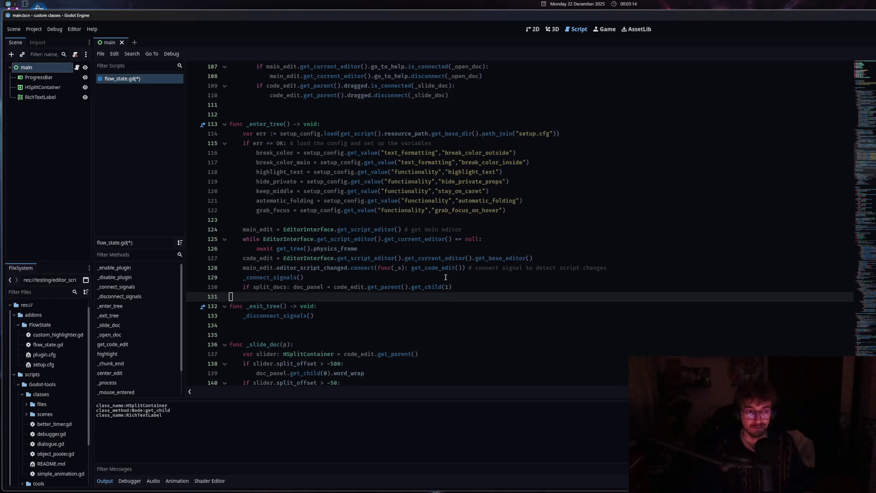
- Check the get_current_editor method's documentation
left_click(443, 258)
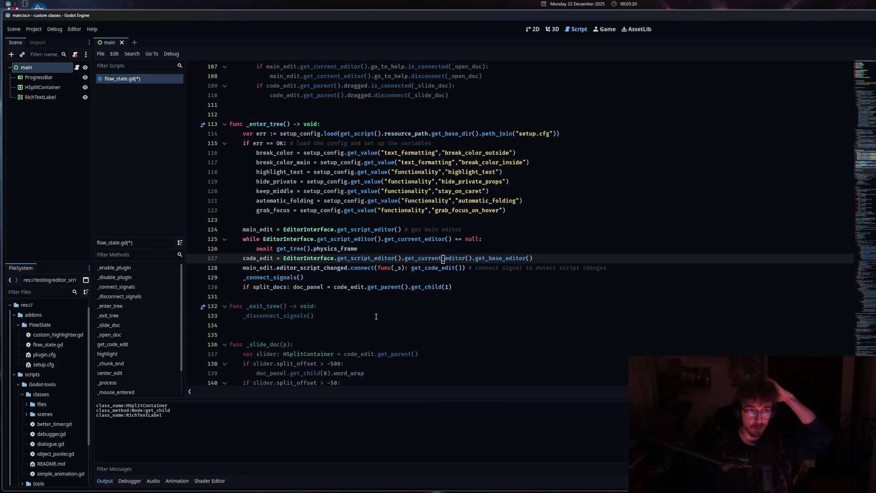
scroll(374, 316, "up", 6)
scroll(375, 316, "down", 14)
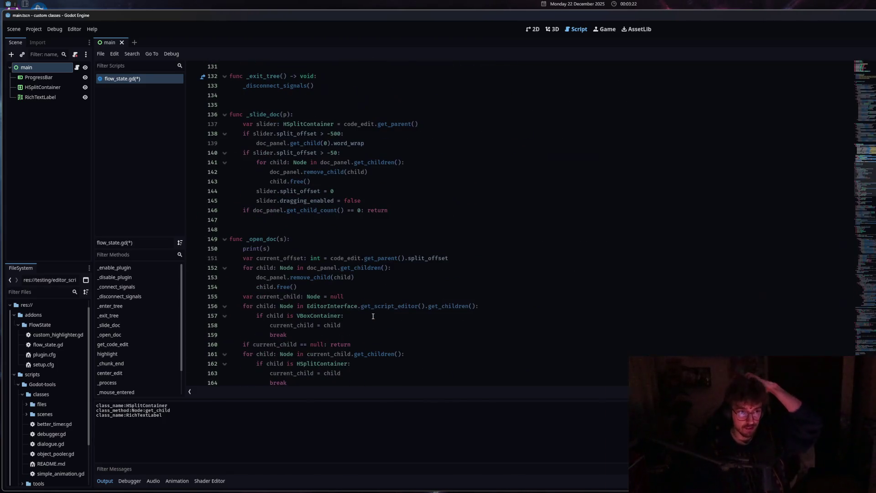
- Replace word_wrap with 'autowrap_mode = TextServer.AUTOWRAP_OFF' on line 139
left_click(380, 200)
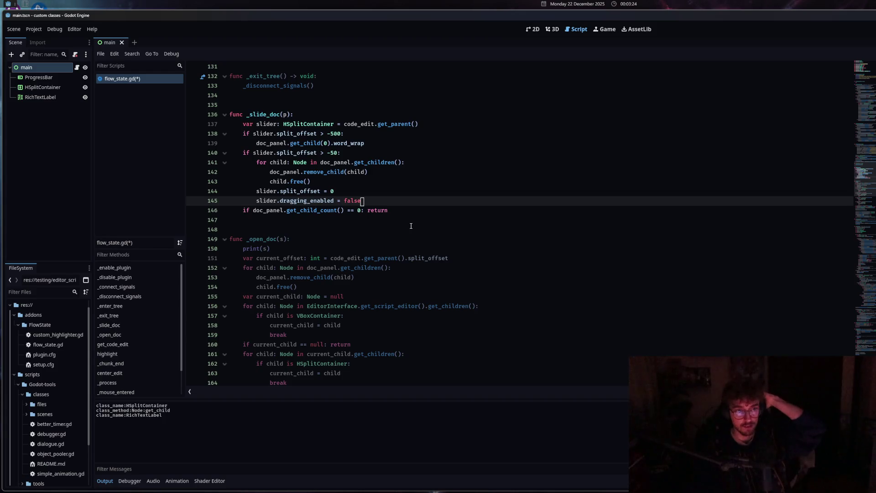
left_click(392, 134)
left_click(391, 145)
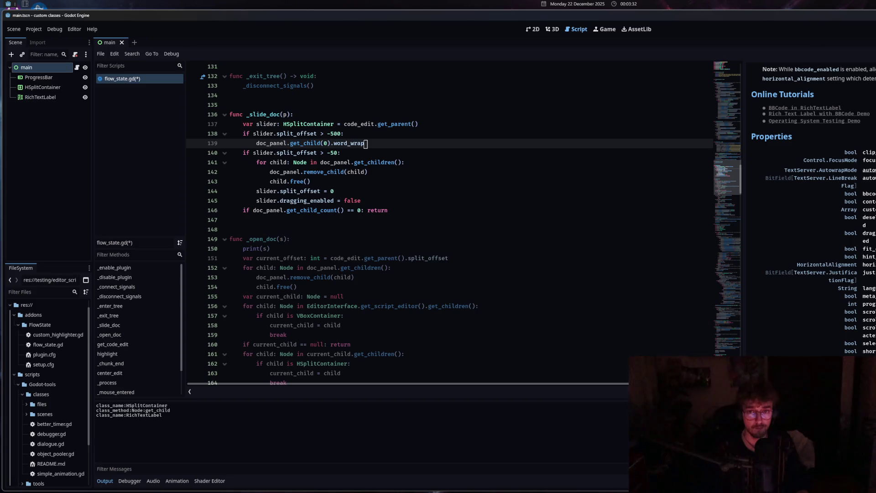
type("autowrap")
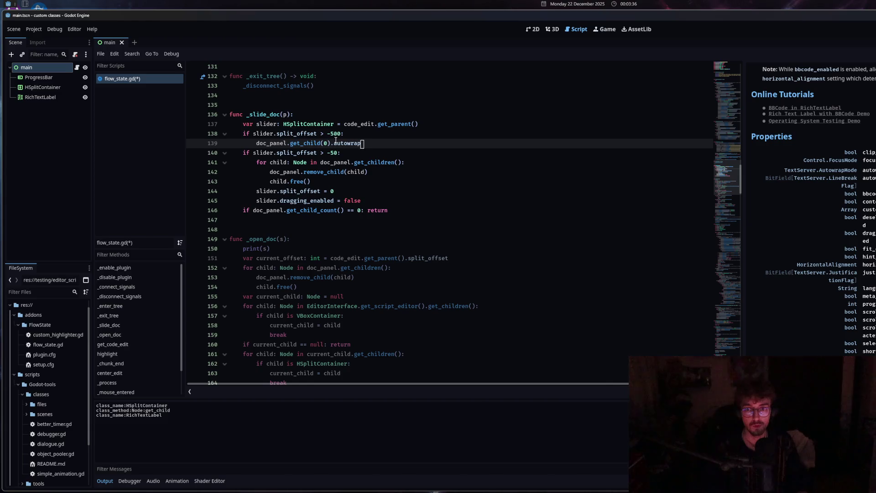
type("_mode = ")
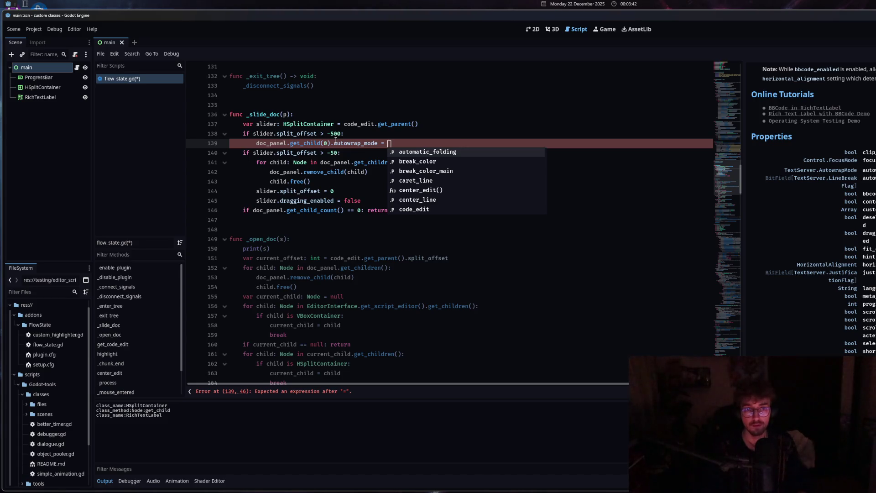
type("TextServer.Auto")
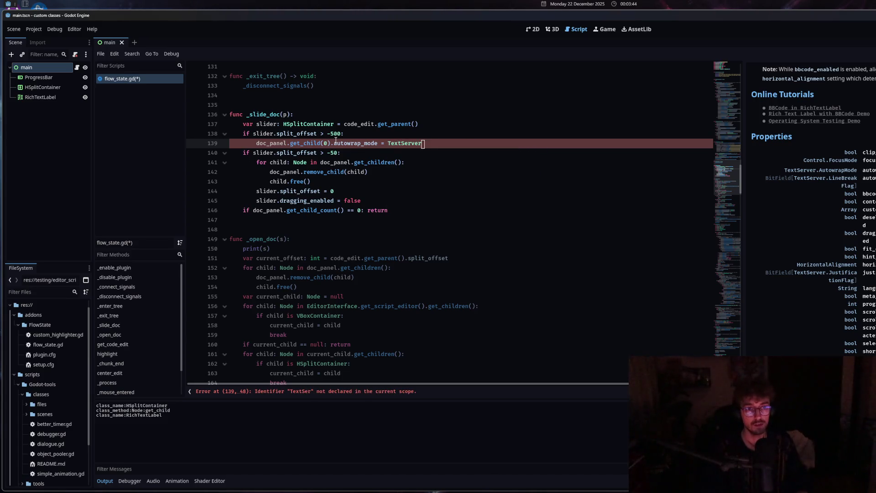
key("Return")
type(".AutowrapMode.")
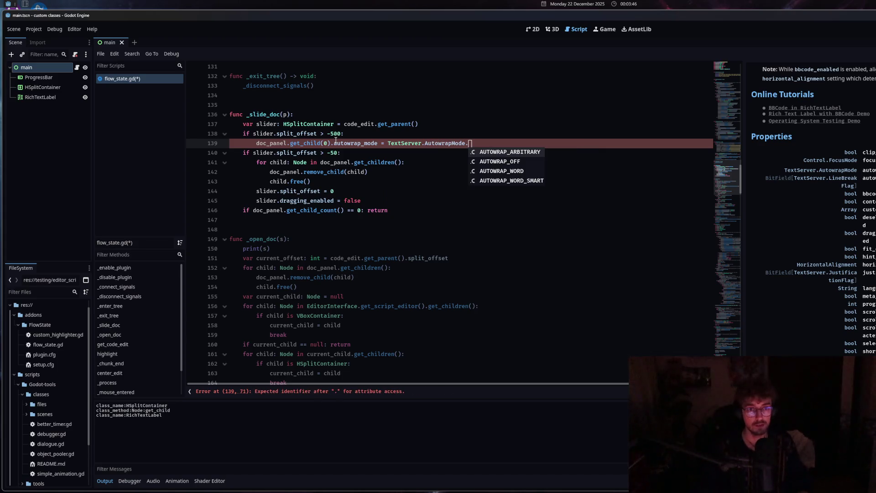
left_click(521, 161)
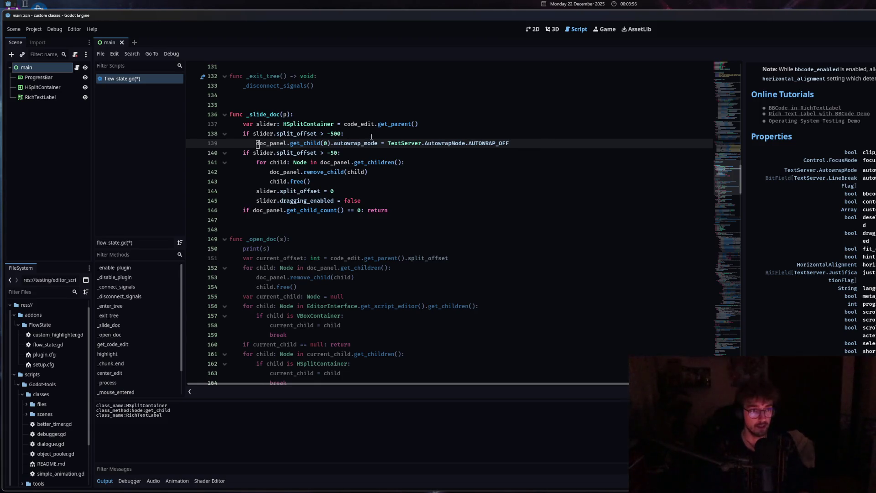
- Add an else: branch setting autowrap_mode to TextServer.AUTOWRAP_WORD
type("if")
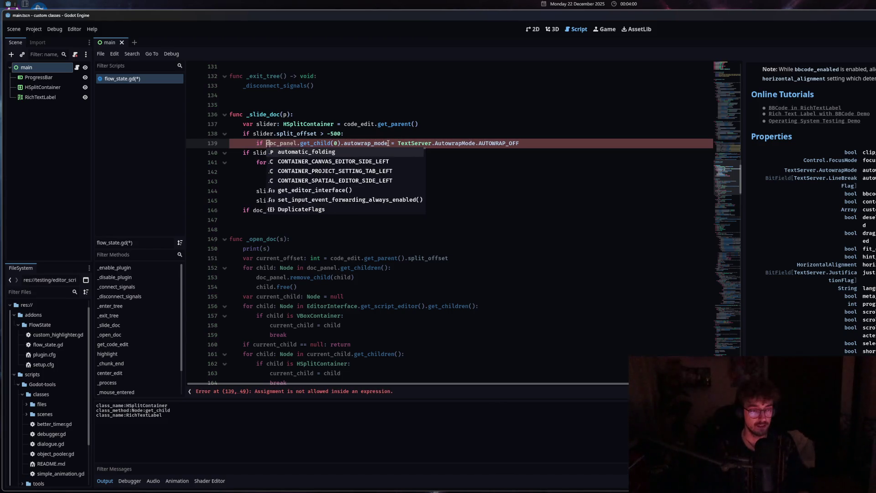
key("BackSpace")
key("BackSpace")
key("BackSpace")
left_click(520, 145)
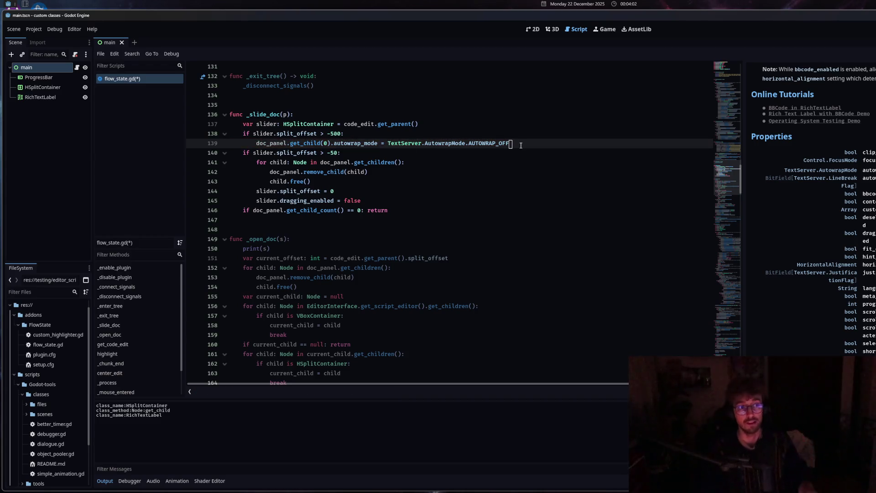
key("Return")
key("BackSpace")
type("lse:")
mouse_move(257, 133)
left_mouse_down()
mouse_move(508, 133)
mouse_move(466, 133)
left_mouse_up()
key("ctrl+c")
left_click(391, 143)
key("ctrl+v")
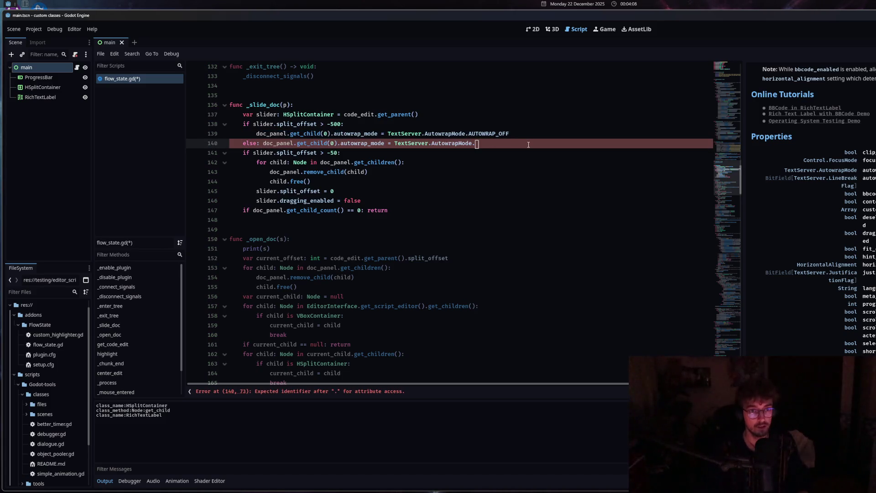
type("W")
left_click(520, 171)
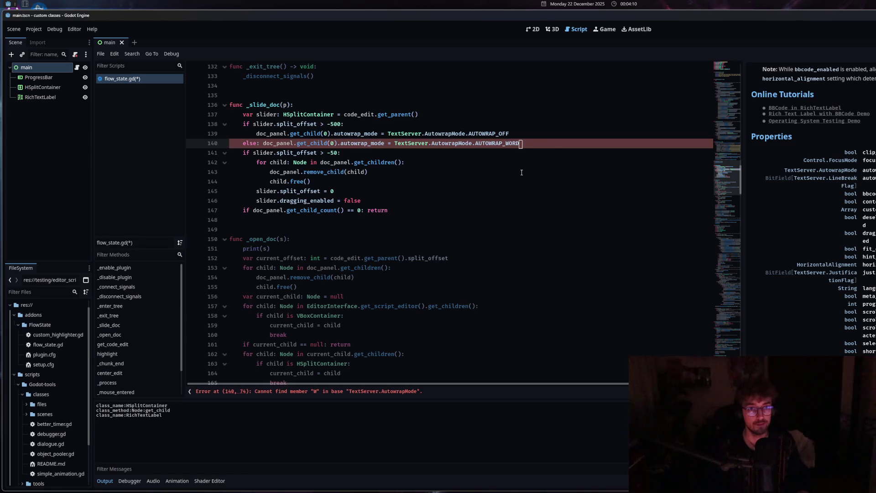
- Resize the split between the code and the docs panel, then reopen the docs beside the code
mouse_move(744, 201)
left_mouse_down()
mouse_move(687, 200)
mouse_move(763, 200)
mouse_move(748, 200)
left_mouse_up()
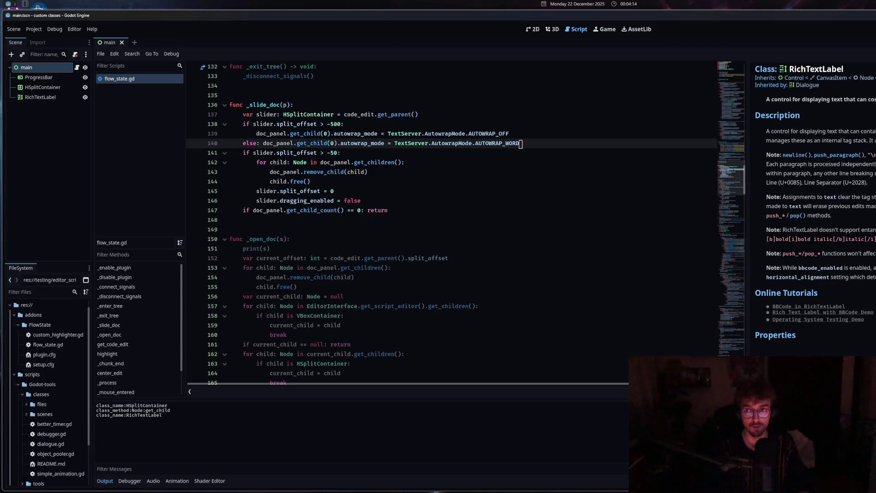
scroll(812, 210, "down", 15)
scroll(748, 199, "down", 8)
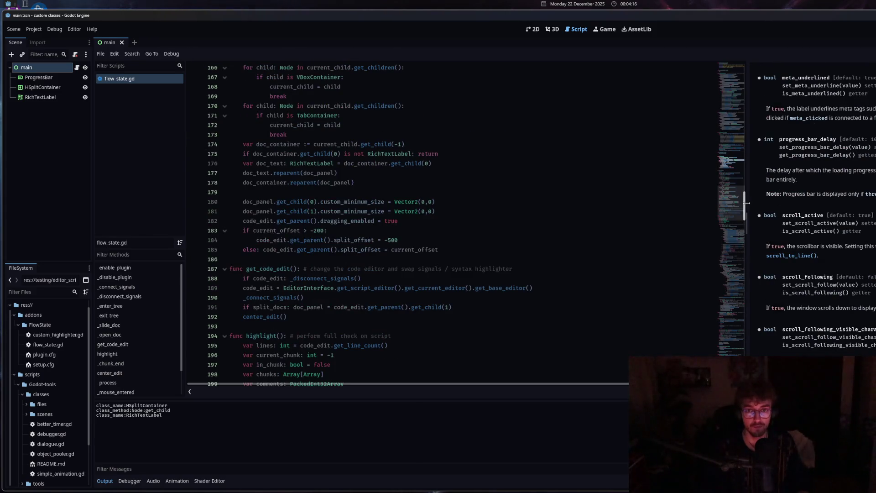
scroll(747, 201, "up", 11)
mouse_move(746, 199)
left_mouse_down()
mouse_move(734, 199)
mouse_move(740, 222)
mouse_move(872, 222)
mouse_move(799, 228)
mouse_move(874, 231)
left_mouse_up()
scroll(751, 223, "up", 6)
scroll(556, 239, "up", 3)
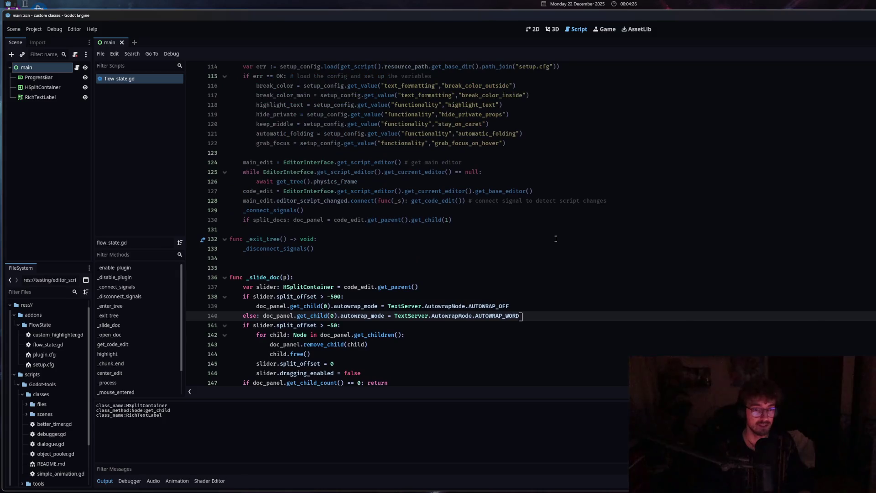
mouse_move(874, 219)
left_mouse_down()
mouse_move(741, 209)
mouse_move(874, 208)
left_mouse_up()
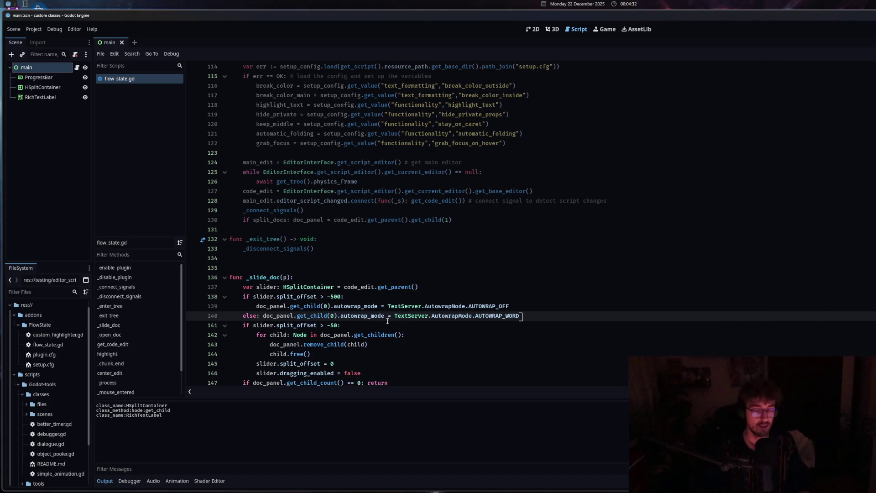
- Jump to the _disconnect_signals definition and look up add_child's documentation from line 78
left_click(365, 327)
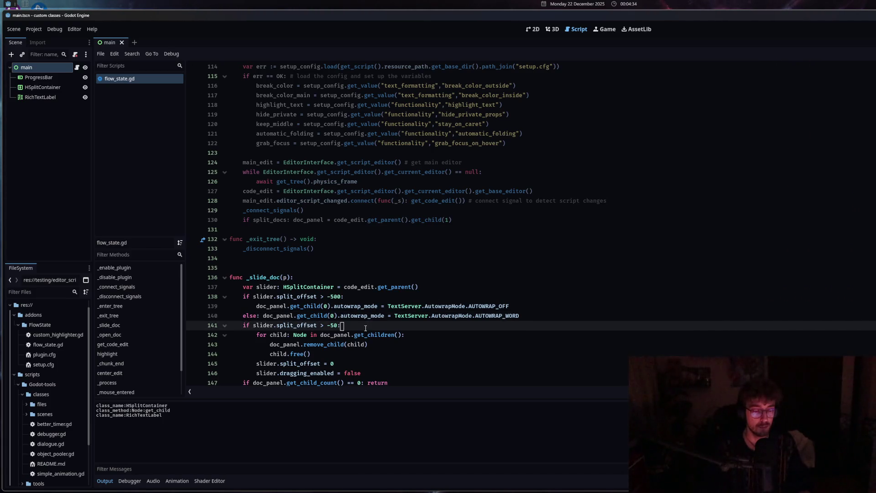
left_click(335, 297)
type("2")
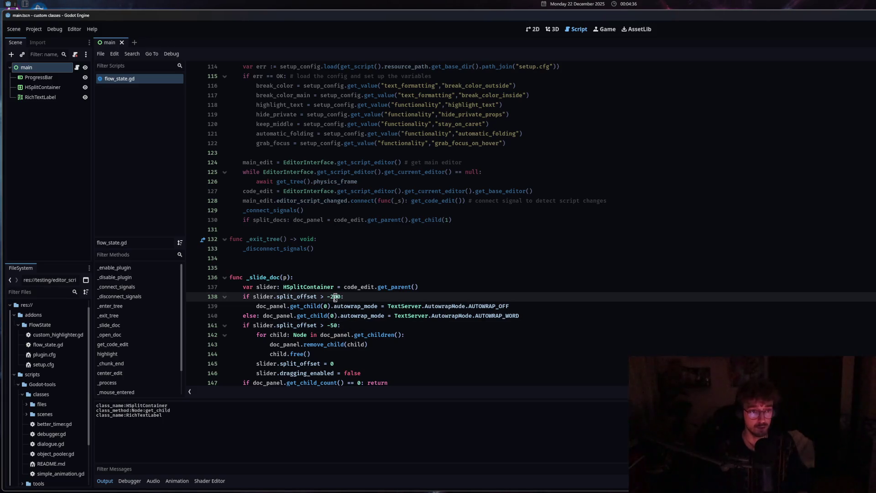
left_click(300, 335)
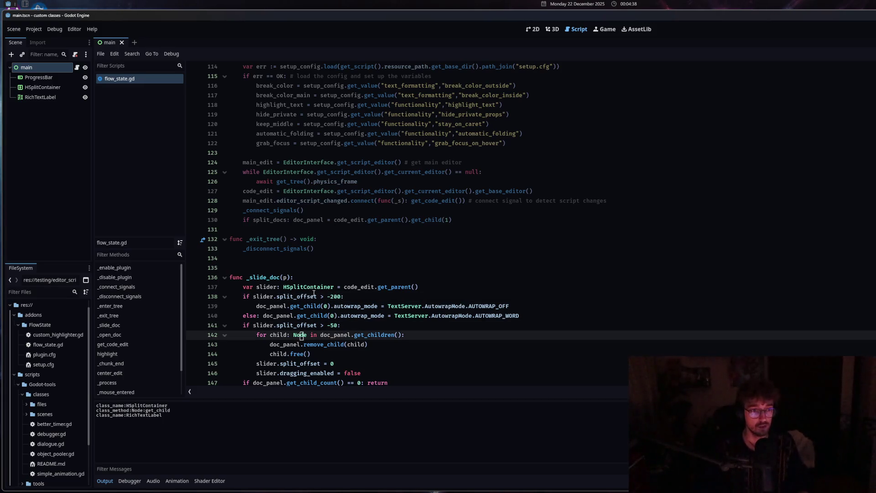
left_click(301, 249)
left_click(267, 250, "ctrl")
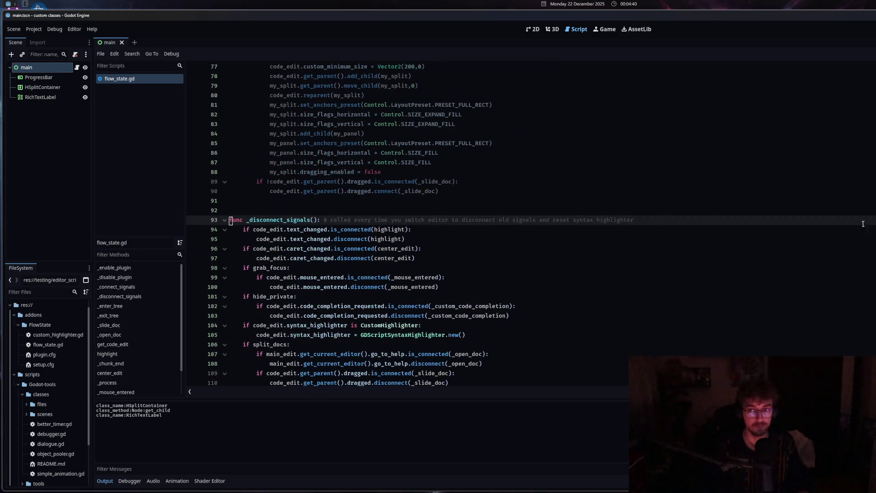
scroll(315, 273, "up", 7)
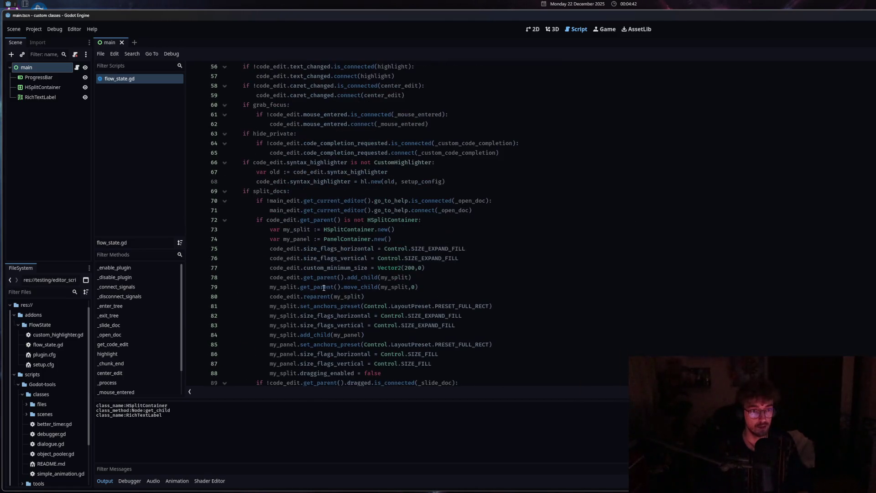
left_click(358, 278, "ctrl")
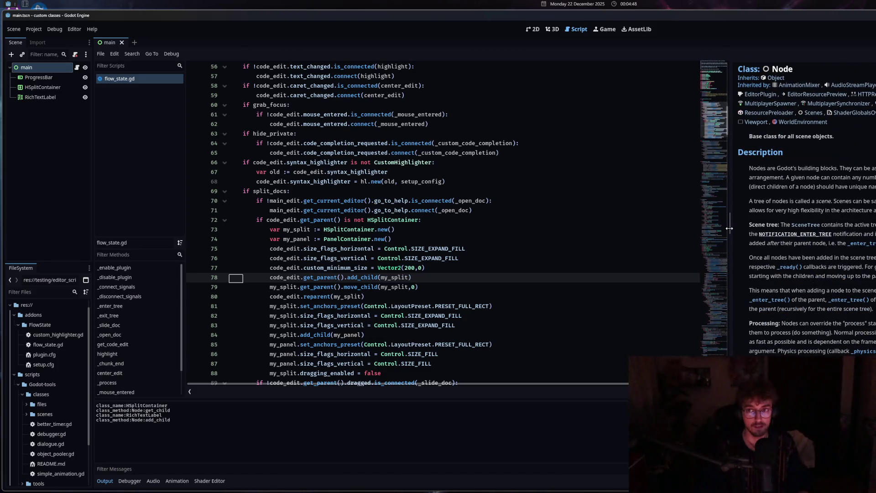
- Collapse the docs panel, then drag it back open wider beside the code
left_click_drag(732, 228, 857, 228)
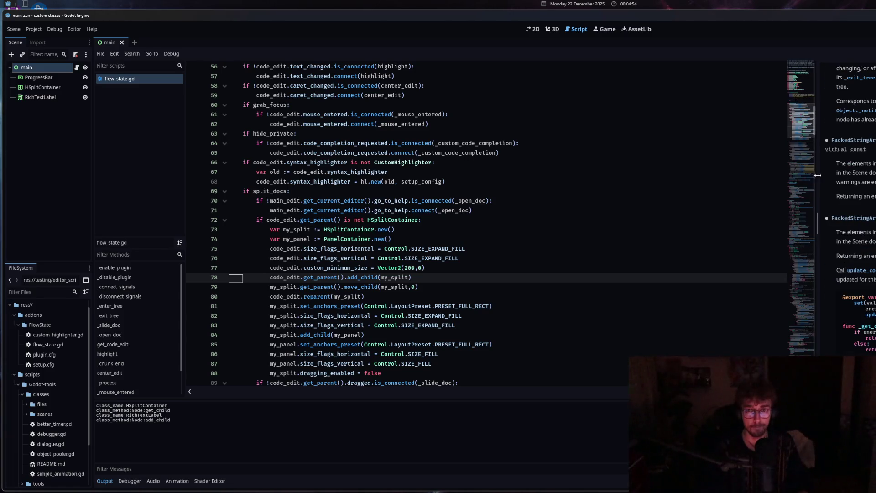
left_click_drag(818, 175, 763, 175)
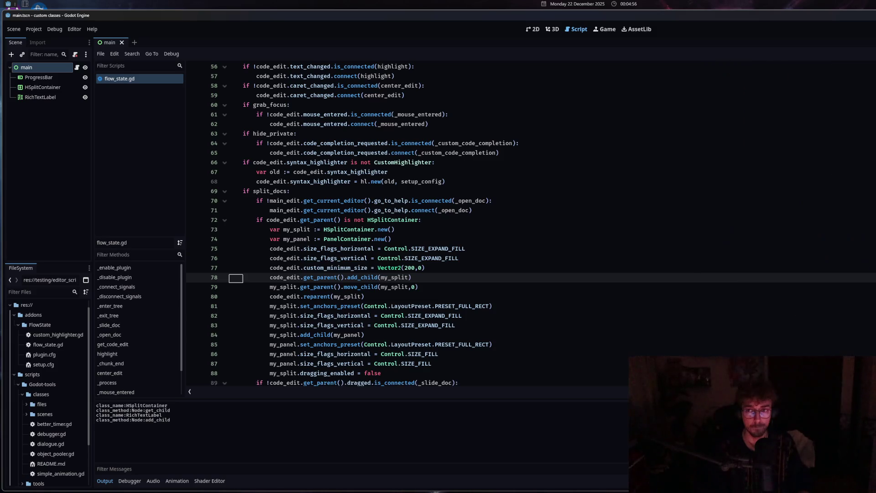
scroll(385, 280, "up", 10)
scroll(385, 280, "down", 20)
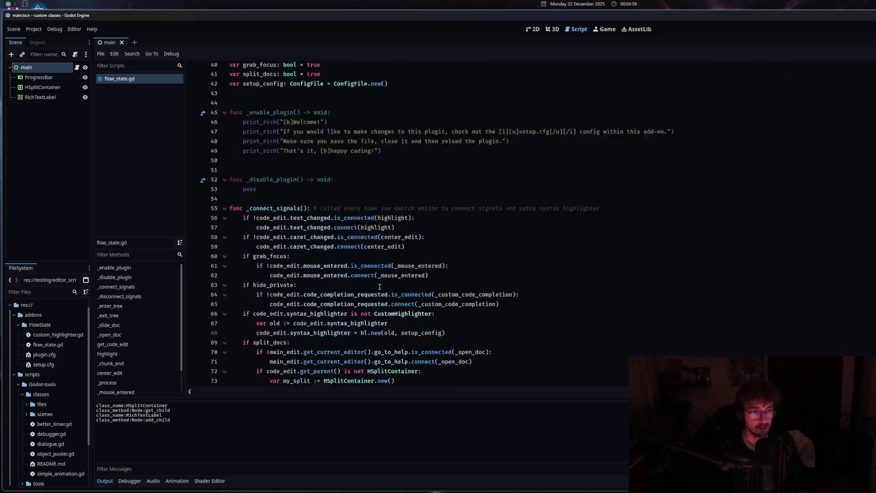
- Delete the print(s) debug line at the top of _open_doc
left_click(383, 287)
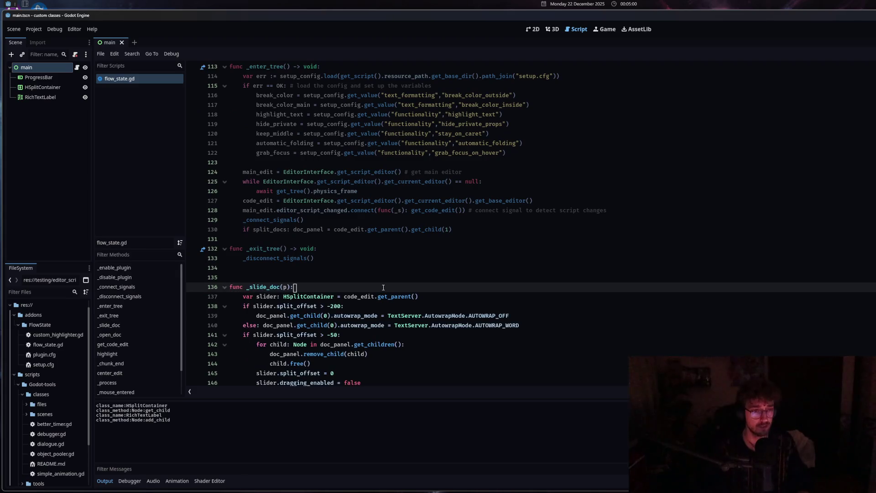
scroll(383, 287, "down", 5)
left_click(383, 288)
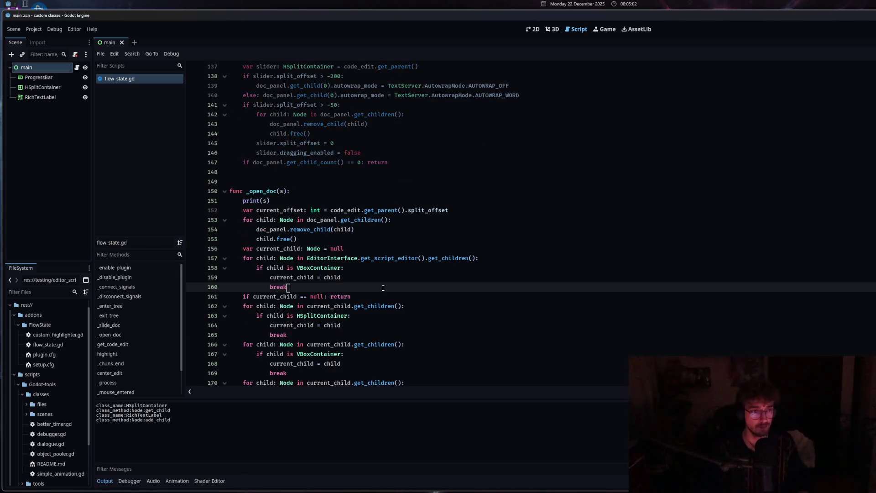
left_click_drag(277, 199, 229, 201)
key("BackSpace")
key("BackSpace")
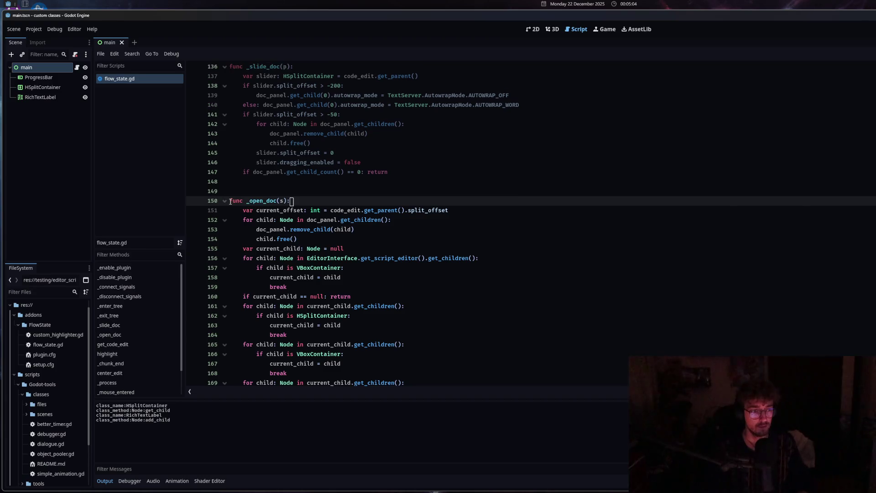
scroll(331, 312, "down", 5)
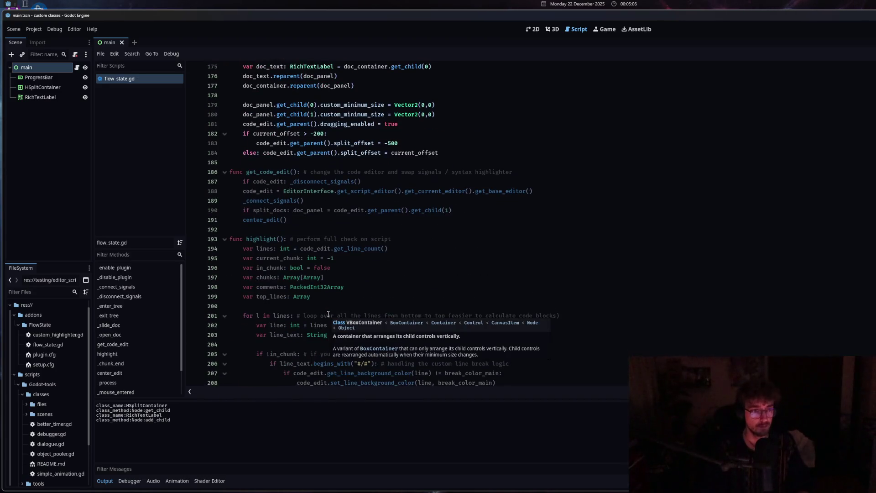
scroll(330, 289, "up", 9)
- Delete the autowrap if/else block on lines 138–140 of _slide_doc
left_click(535, 276)
left_click_drag(535, 276, 218, 260)
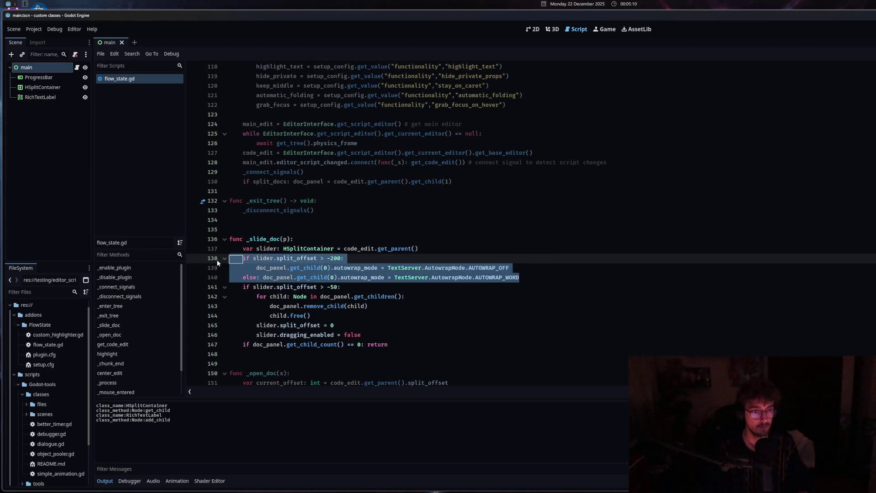
key("BackSpace")
key("BackSpace")
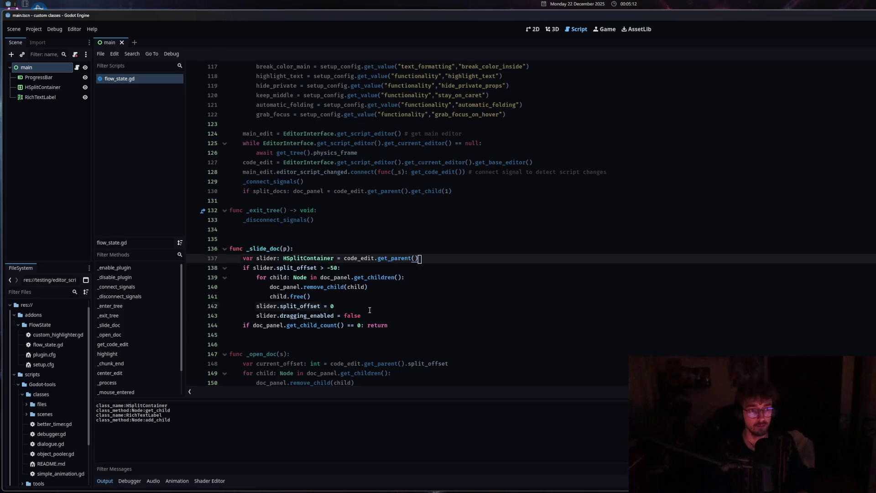
left_click(370, 310)
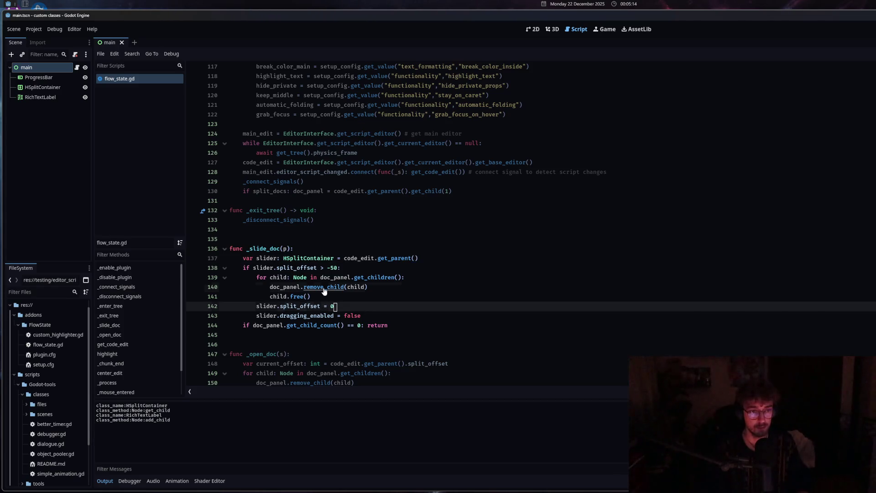
key("Up")
key("Up")
key("Home")
key("Home")
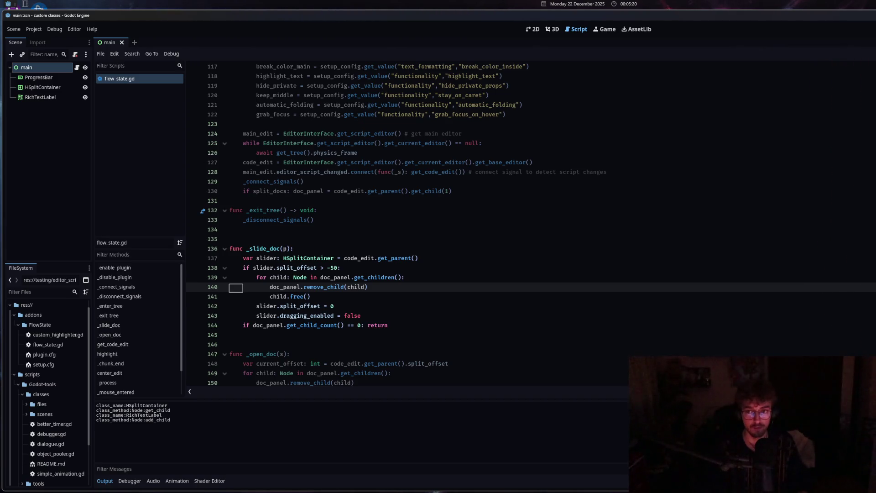
- Review the remaining -50 condition, remove_child and split_offset = 0 lines in _slide_doc
left_click(404, 266)
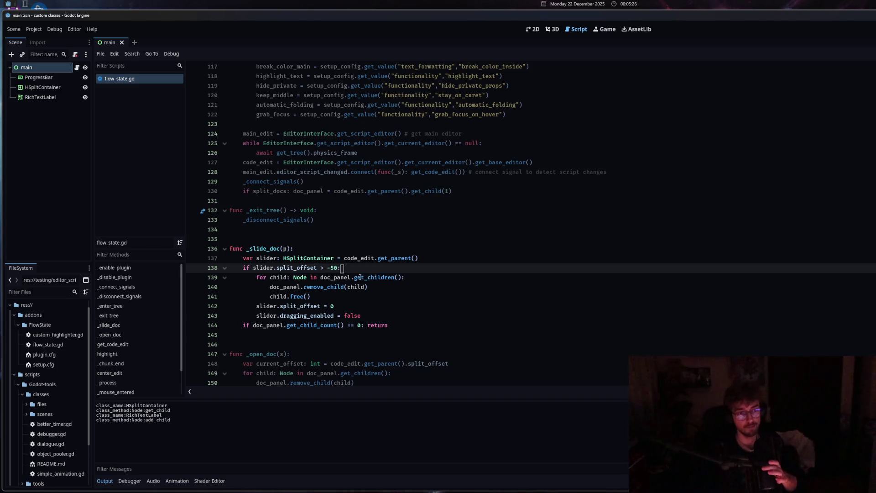
left_click(236, 287)
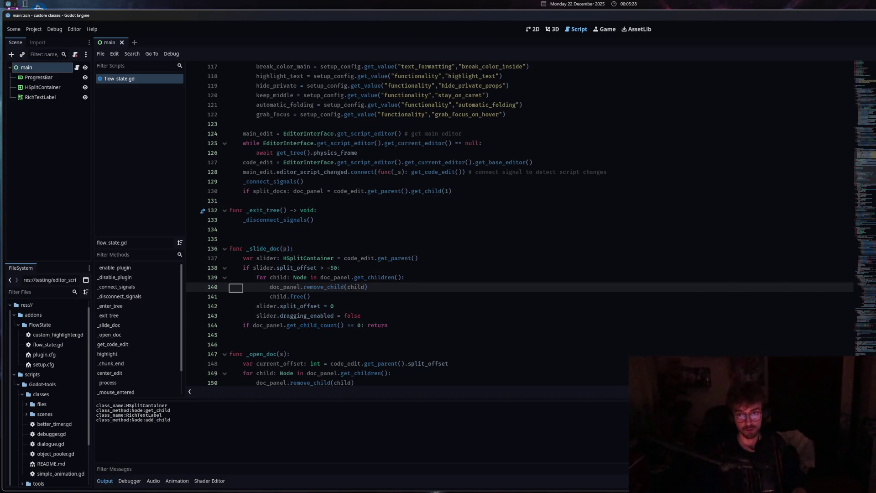
mouse_move(861, 214)
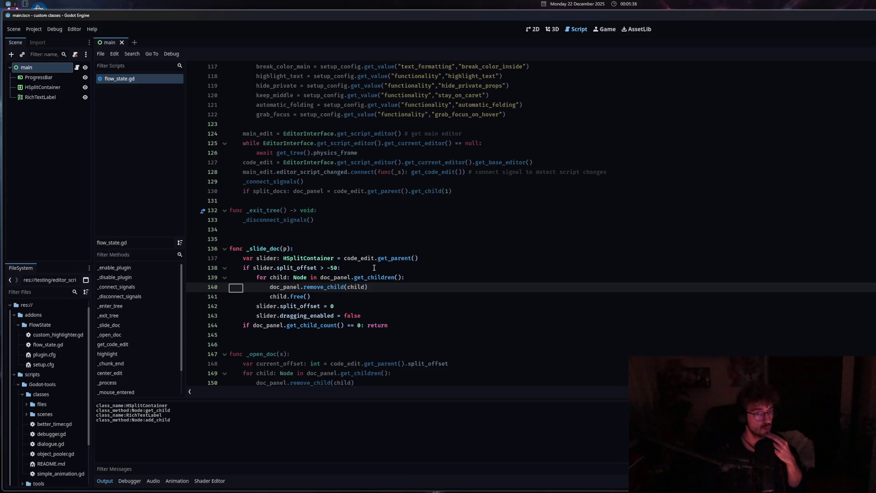
scroll(374, 274, "down", 4)
scroll(365, 292, "up", 4)
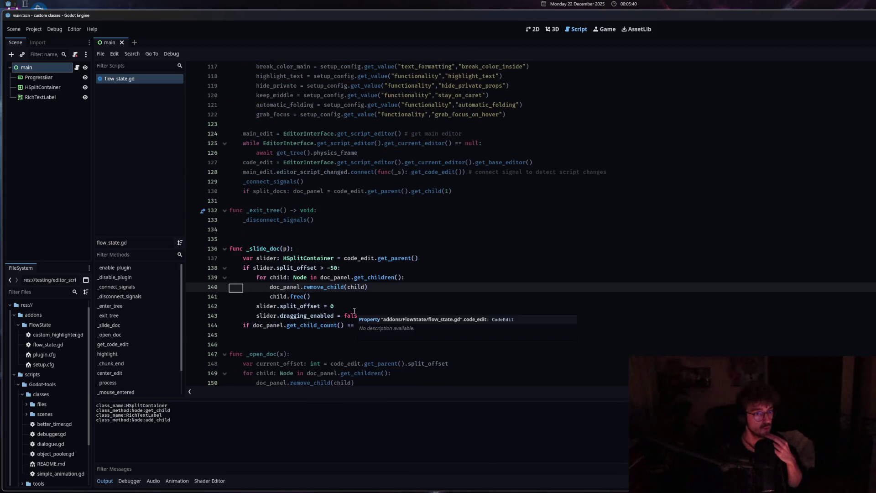
left_click(354, 308)
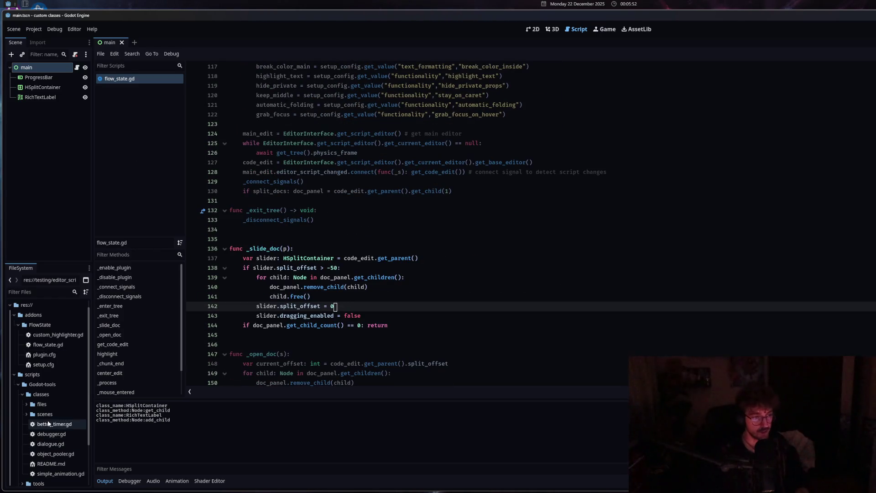
- Open custom_highlighter.gd from the FileSystem dock, then return to flow_state.gd's _open_doc header
double_click(53, 336)
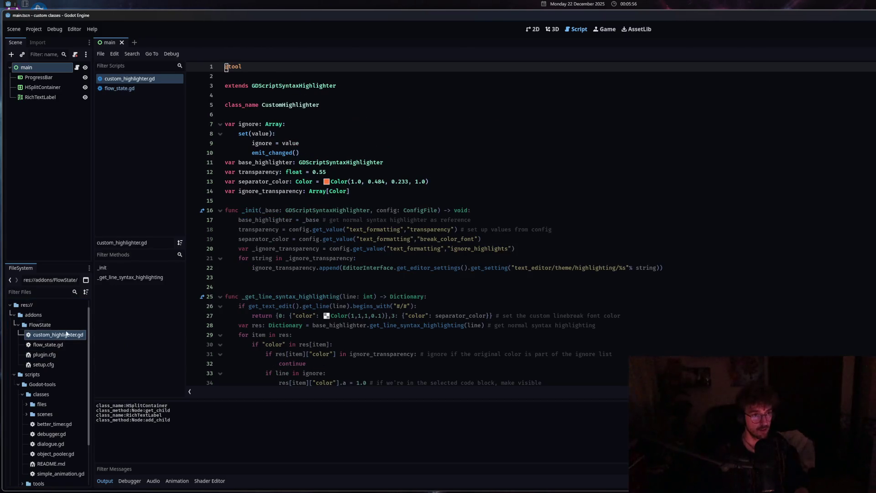
key("alt+Left")
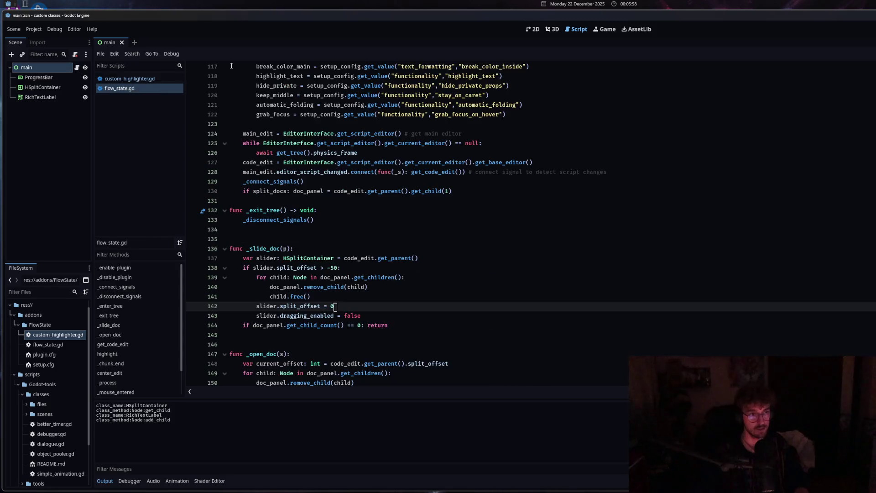
key("alt+Right")
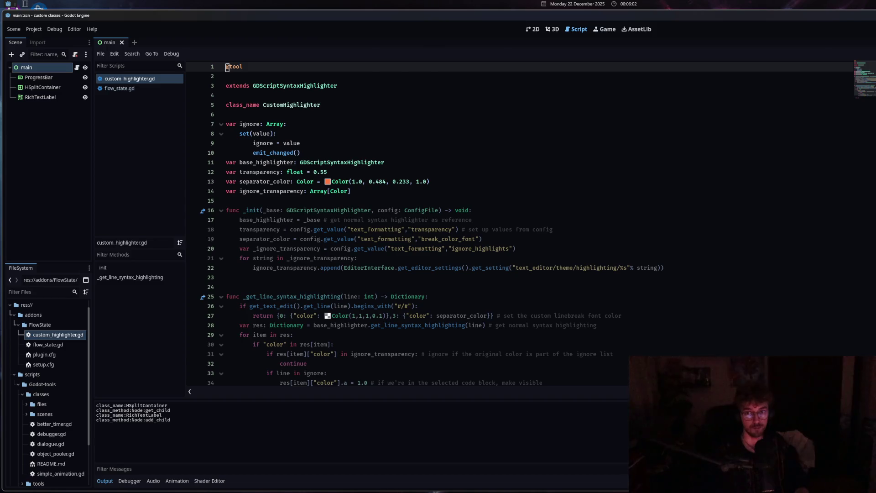
key("alt+Left")
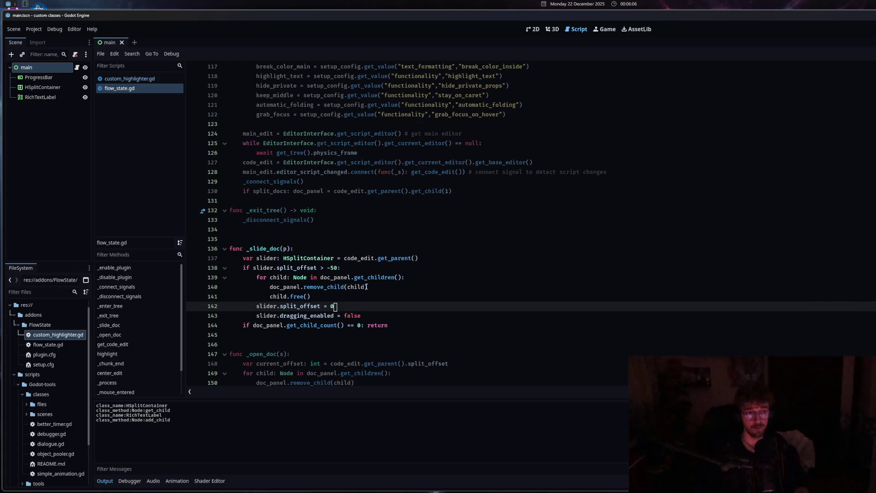
scroll(366, 287, "down", 6)
left_click(368, 286)
left_click(318, 181)
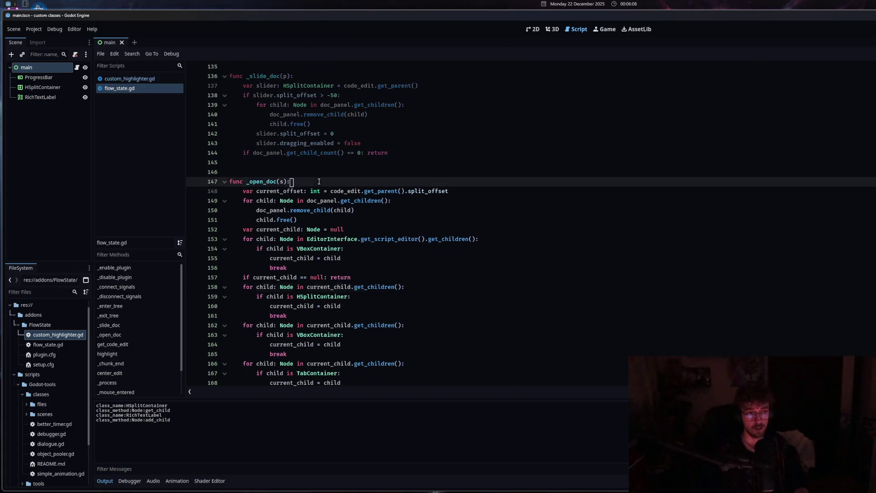
- Add a new first line print(code_edit.get_parent().find_child()) to _open_doc using autocomplete
key("Return")
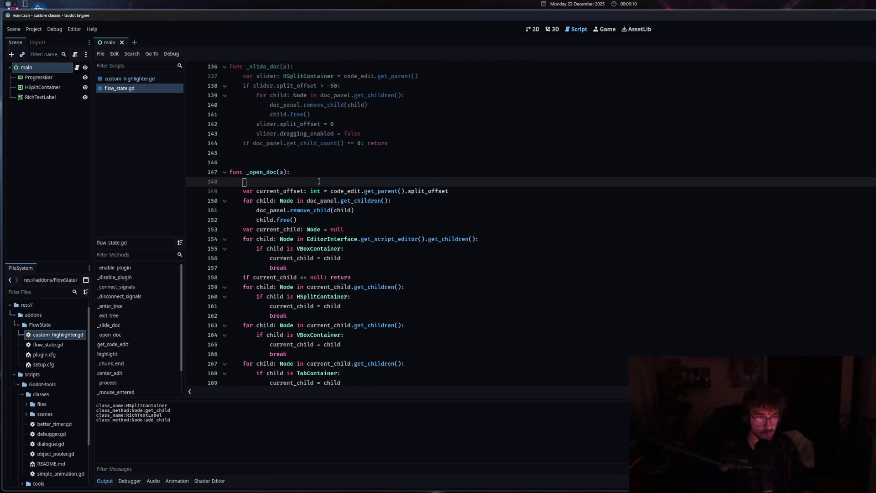
type("print(")
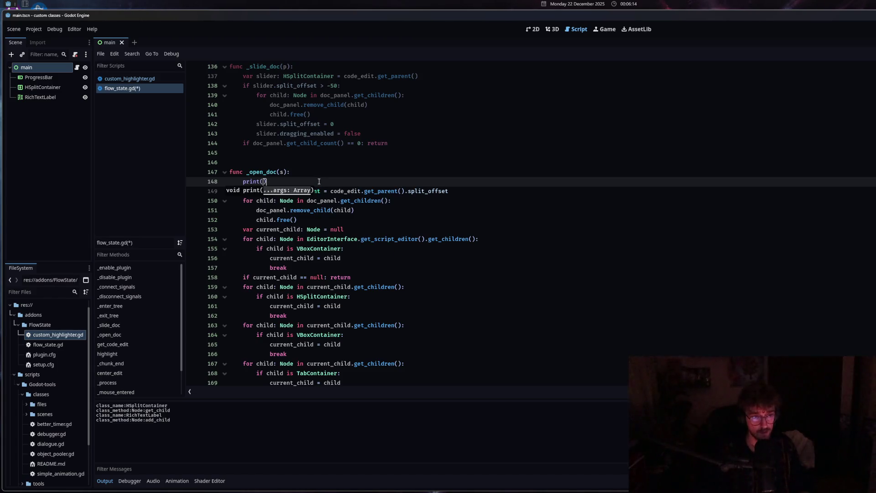
type("code_edit")
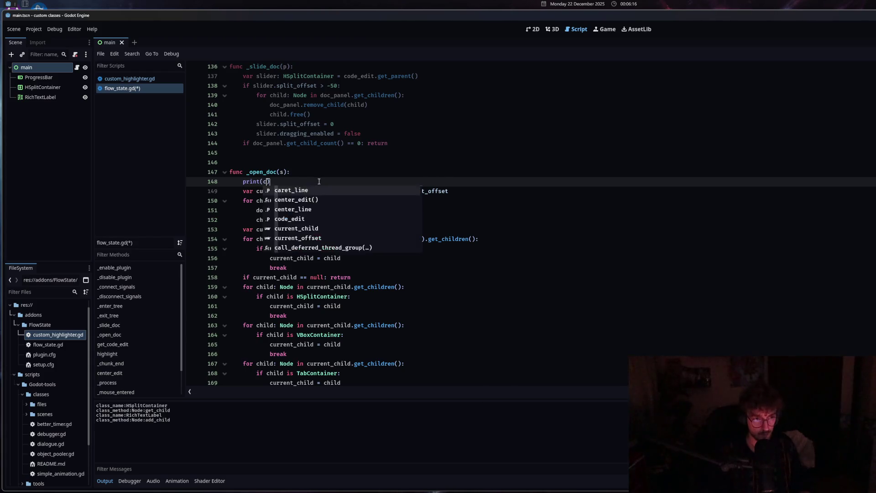
type(".get_")
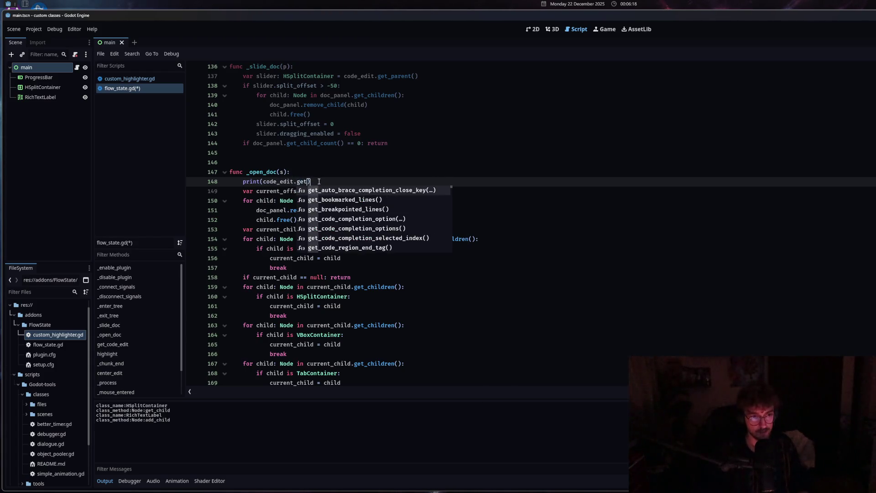
type("parent(")
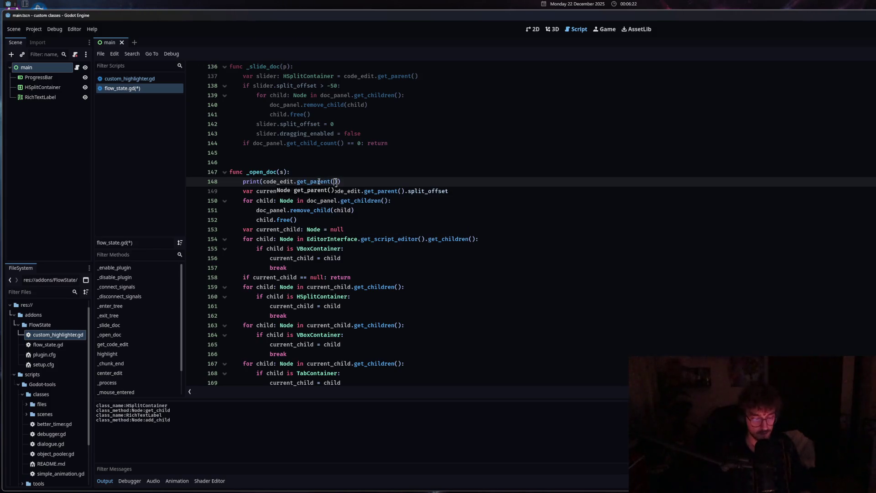
type(").find")
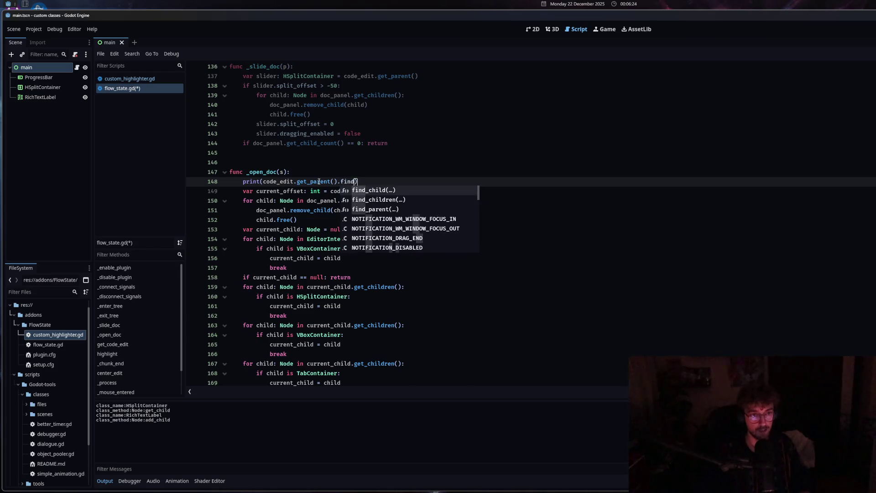
key("Return")
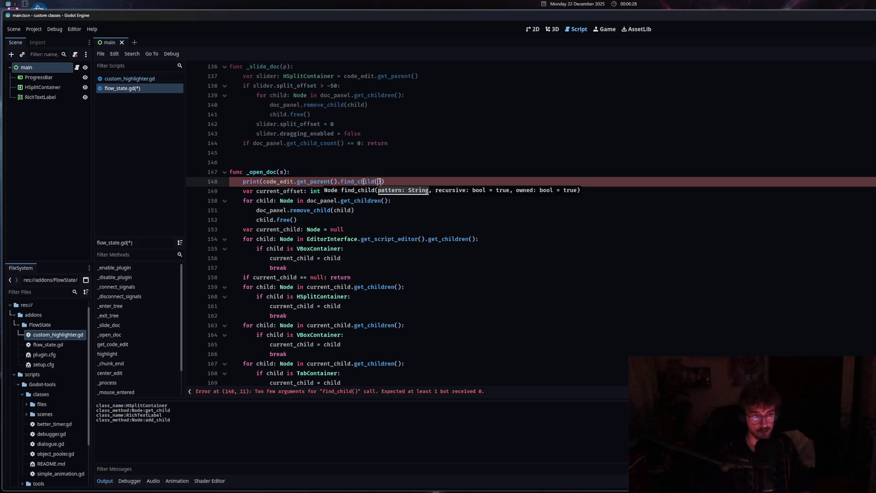
mouse_move(363, 181)
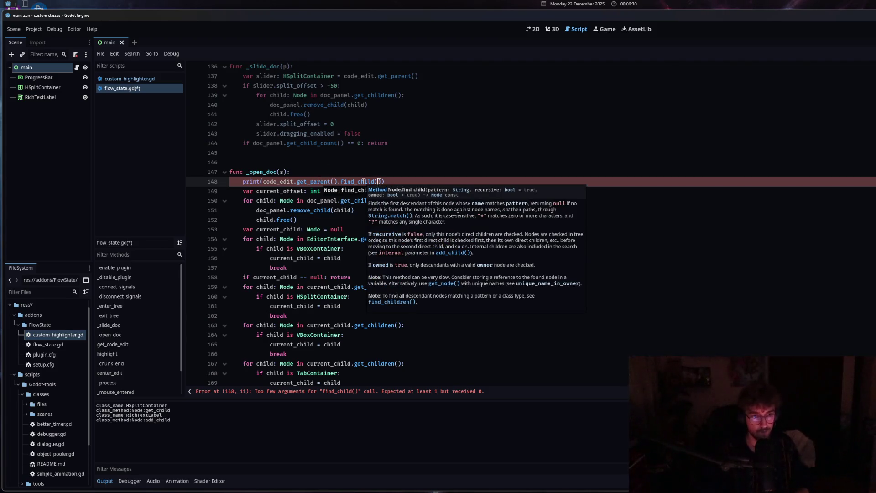
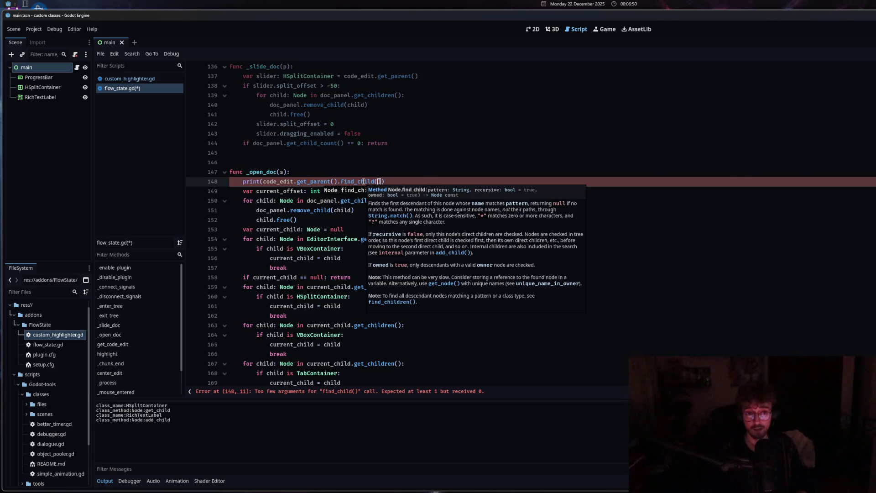
- Replace find_child() on line 148 with get_children().find(code_edit) and save the script
left_click(390, 181)
left_click_drag(384, 181, 340, 181)
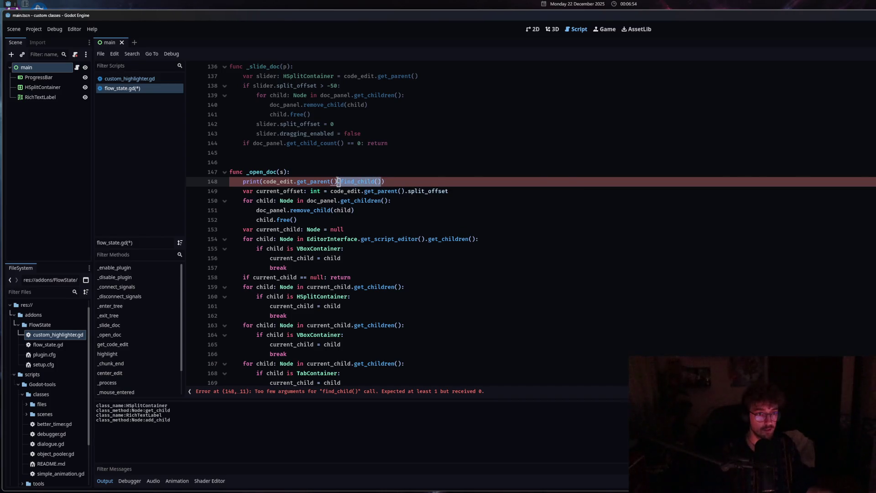
type("get_ch")
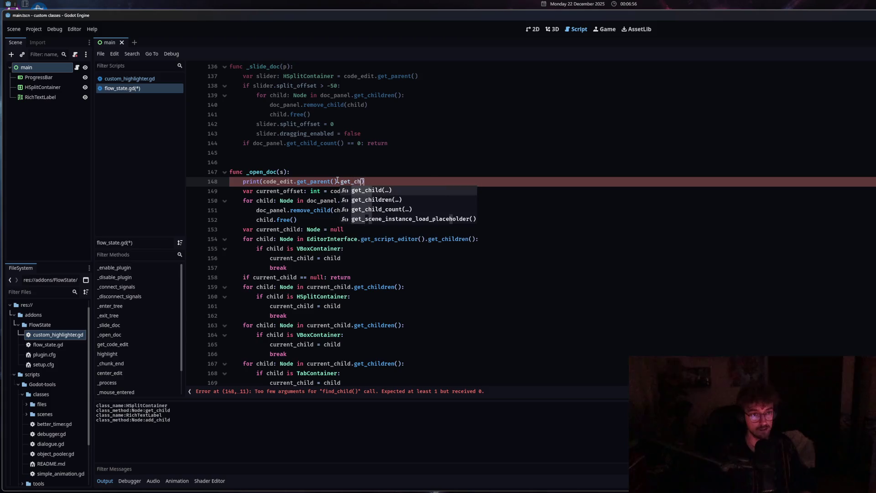
key("Down")
key("Return")
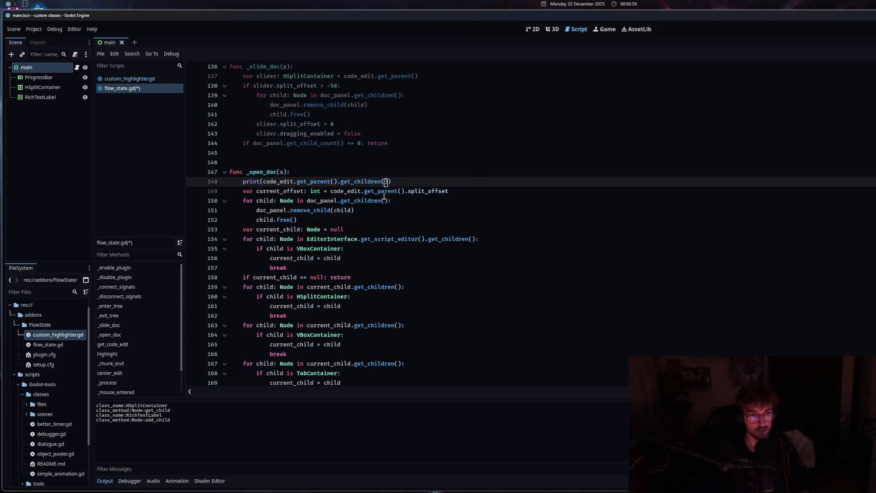
left_click(389, 181)
type(".fi")
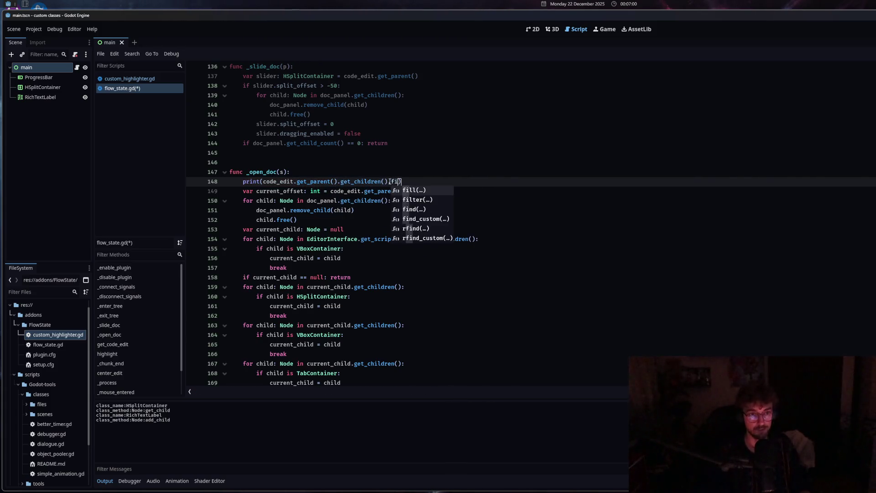
left_click(421, 209)
type("code_edit")
key("ctrl+s")
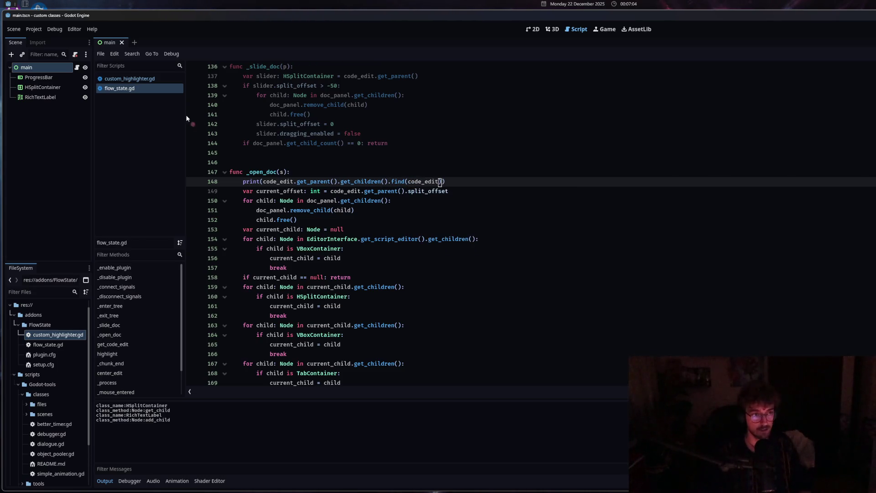
- Inspect the get_parent and get_children calls, glance at custom_highlighter.gd, and return to flow_state.gd
left_click(307, 200)
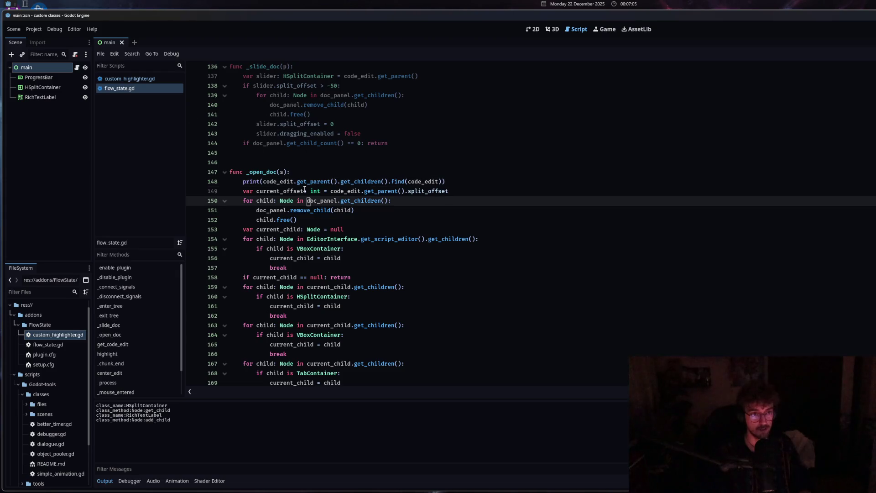
left_click(369, 182)
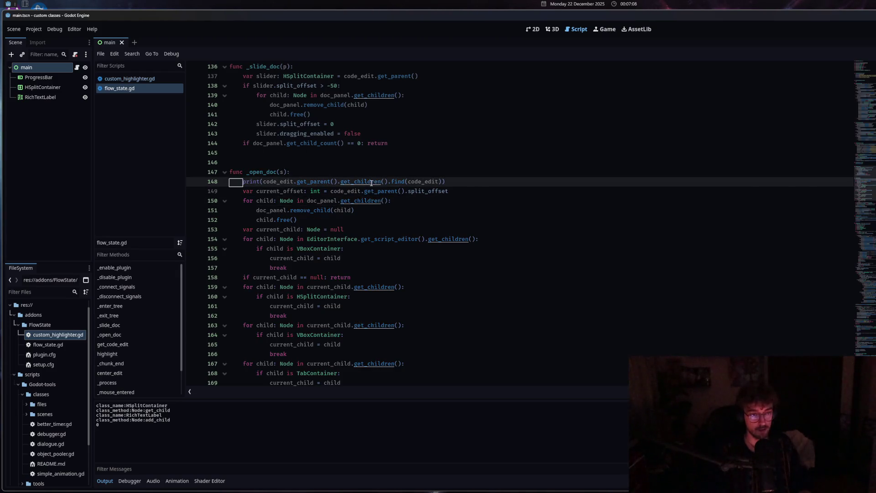
left_click(315, 182)
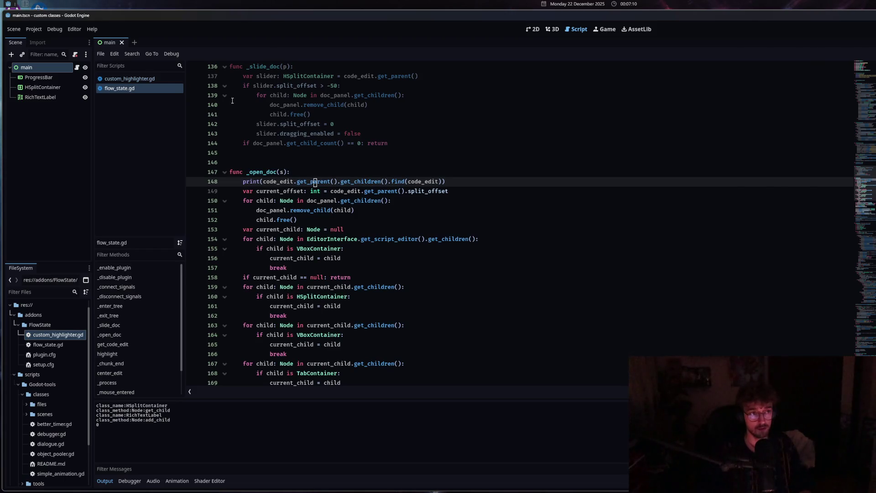
left_click(270, 114)
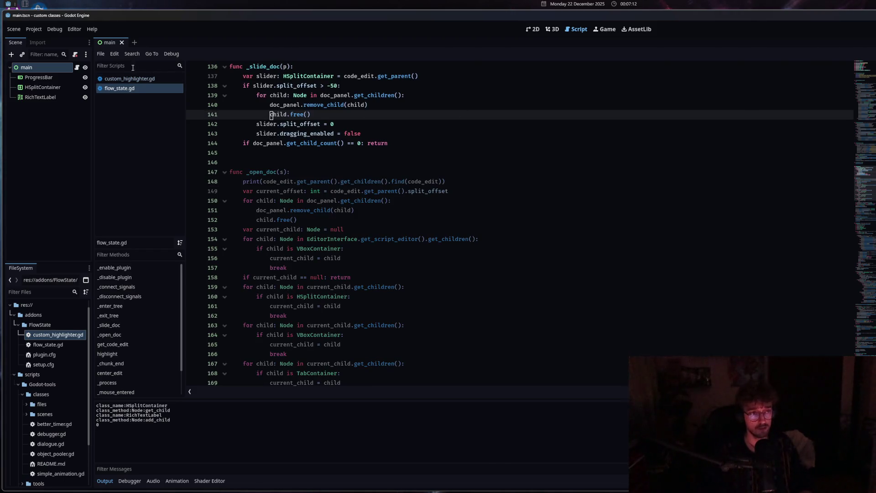
left_click(126, 79)
left_click(287, 86)
key("alt+Left")
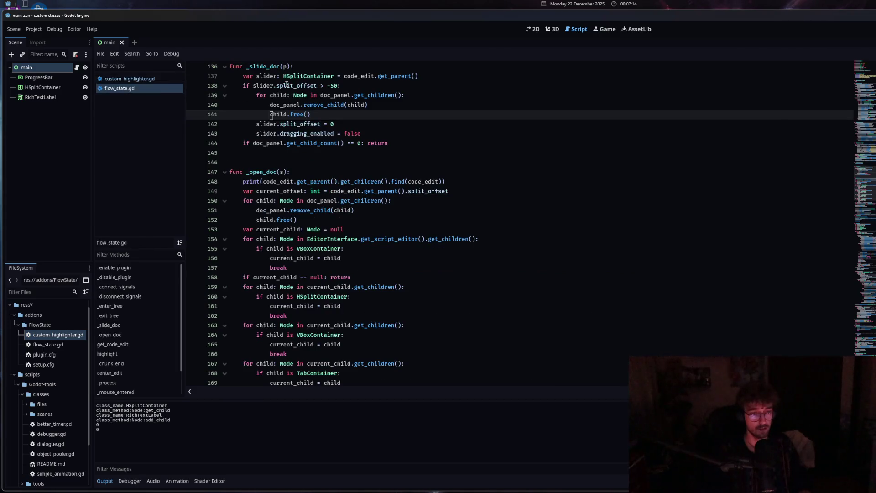
left_click(324, 219)
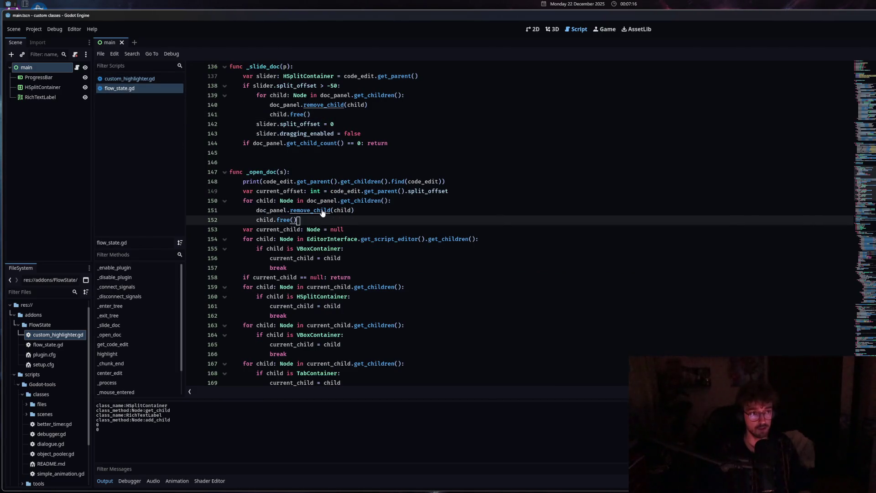
key("ctrl+z")
key("ctrl+z")
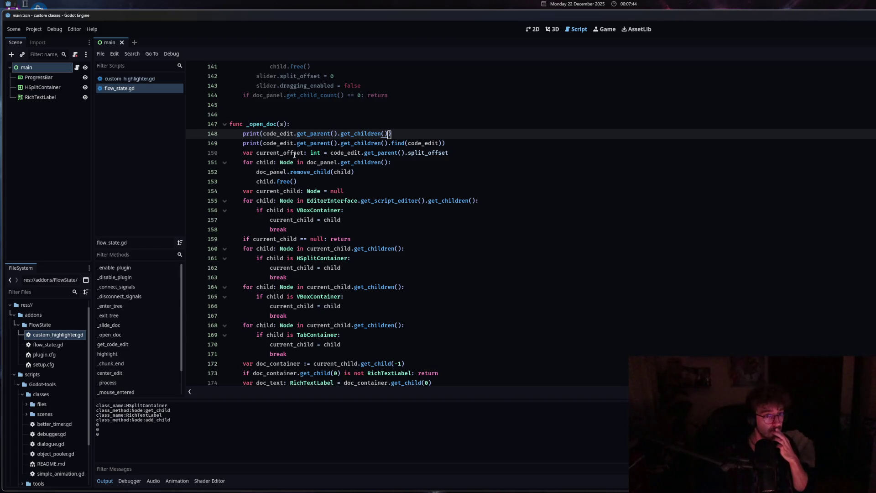
- Print code_edit.get_parent().get_children() above the index print, listing a CodeEdit and a PanelContainer
left_click(449, 142)
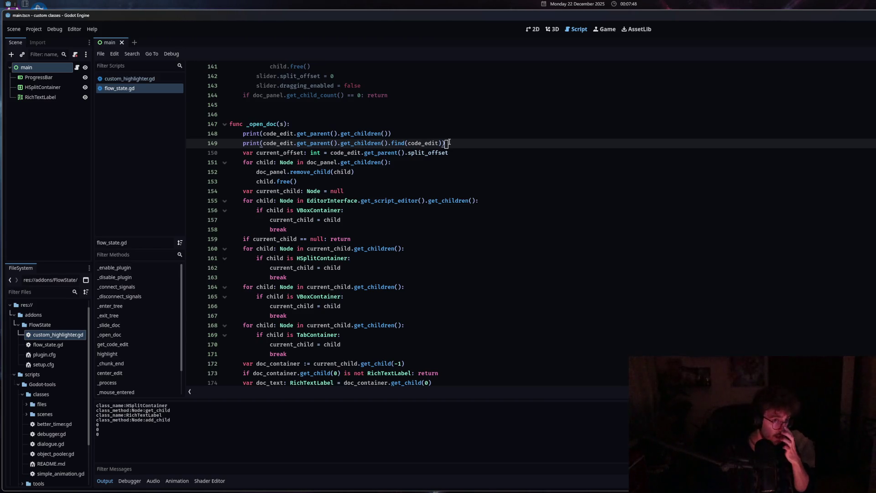
left_click_drag(338, 134, 389, 133)
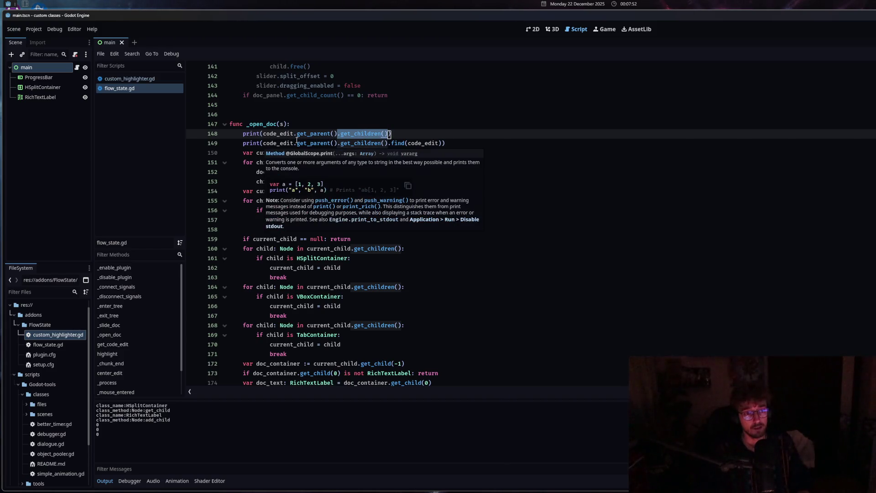
left_click(321, 133)
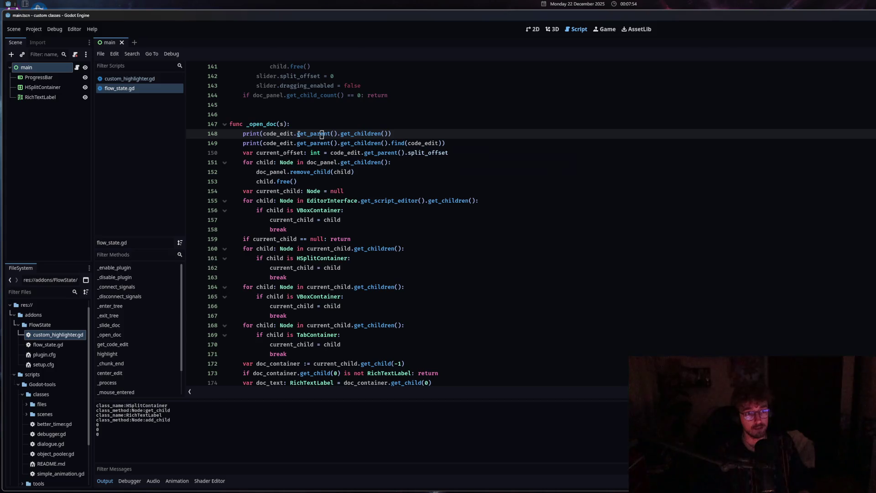
mouse_move(299, 134)
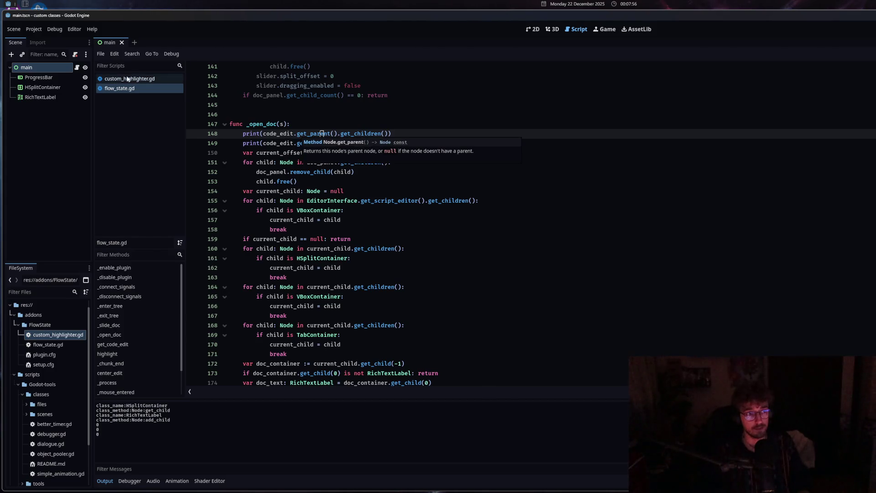
left_click(312, 155)
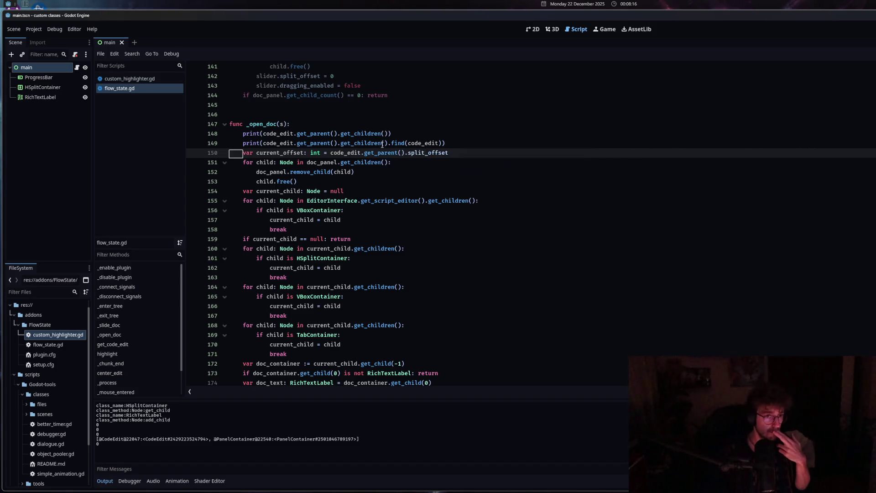
mouse_move(311, 135)
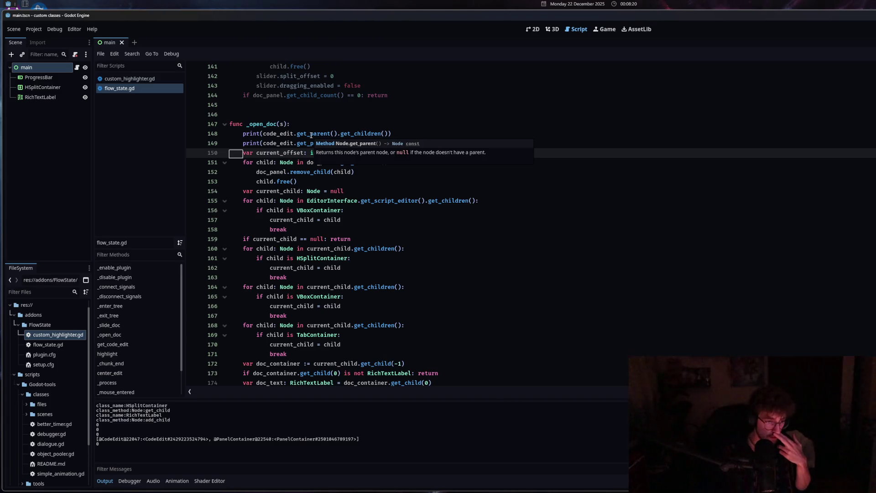
left_click(311, 134)
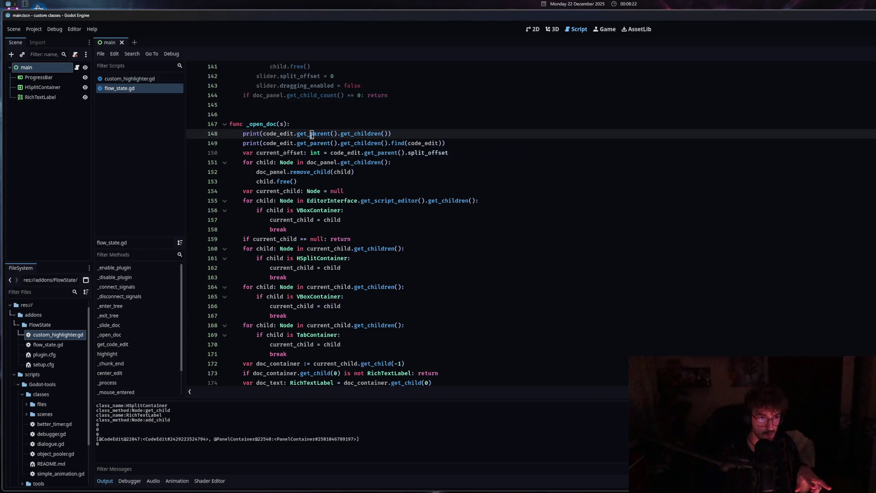
- Chain a second .get_parent() on line 148 so the print lists the grandparent's children
left_click_drag(293, 133, 338, 135)
key("ctrl+c")
key("Right")
key("ctrl+v")
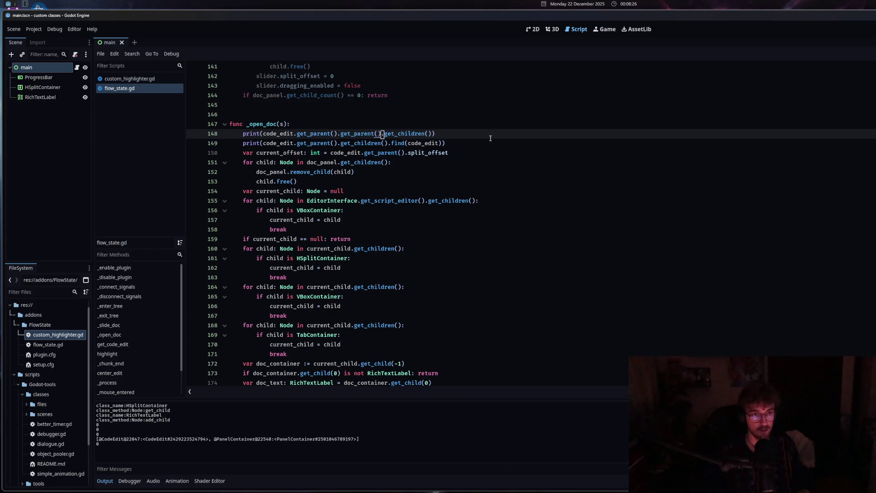
left_click(316, 202, "ctrl")
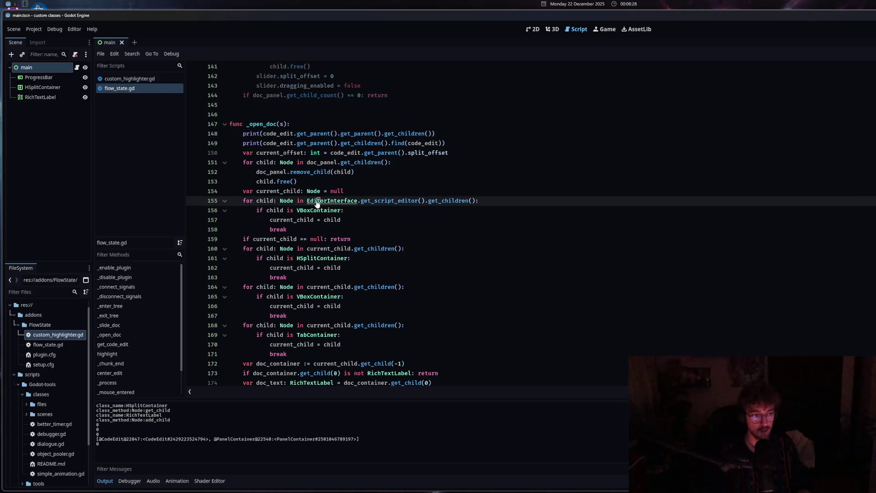
mouse_move(315, 198)
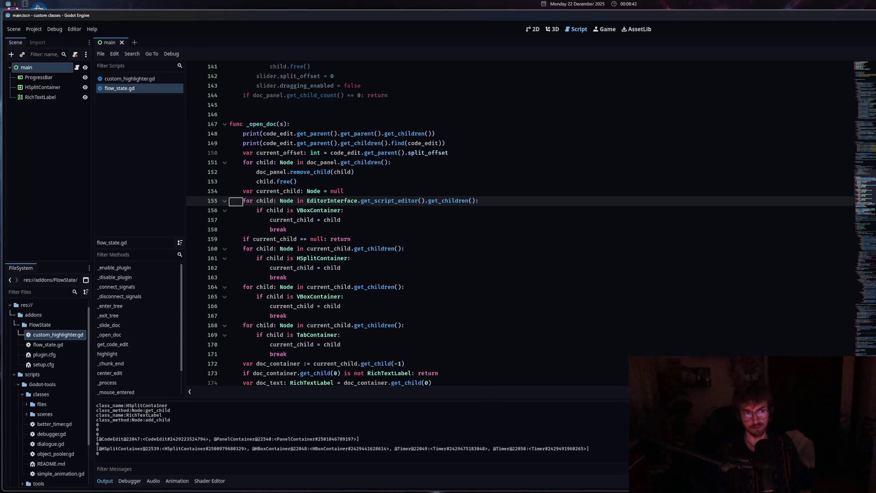
- Open custom_highlighter.gd from the script list
scroll(529, 224, "up", 1)
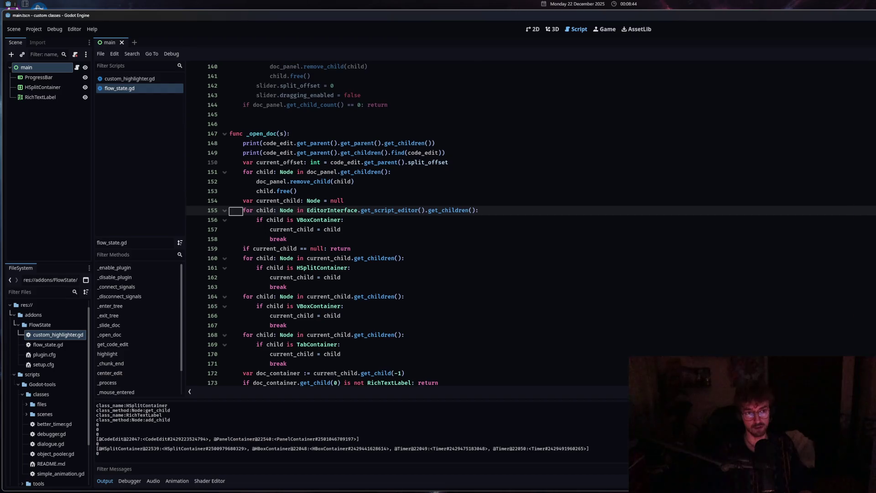
left_click(129, 78)
left_click(328, 162)
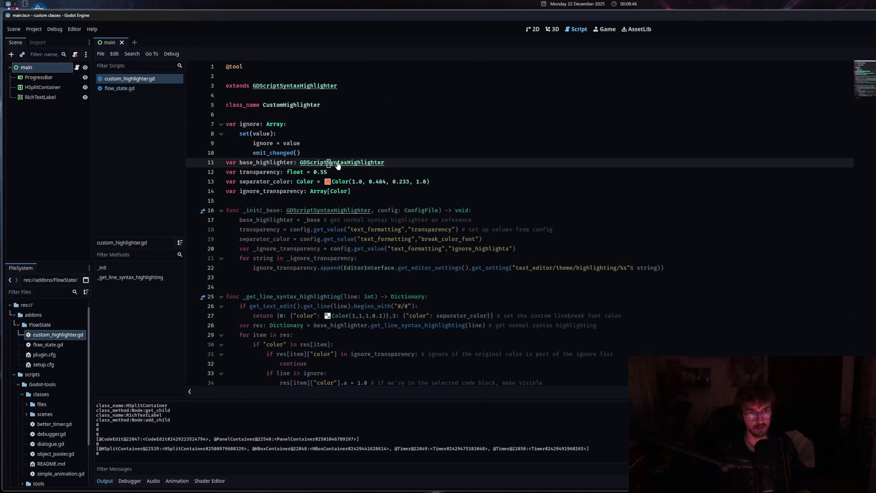
- Switch back and forth between flow_state.gd and custom_highlighter.gd
left_click(136, 91)
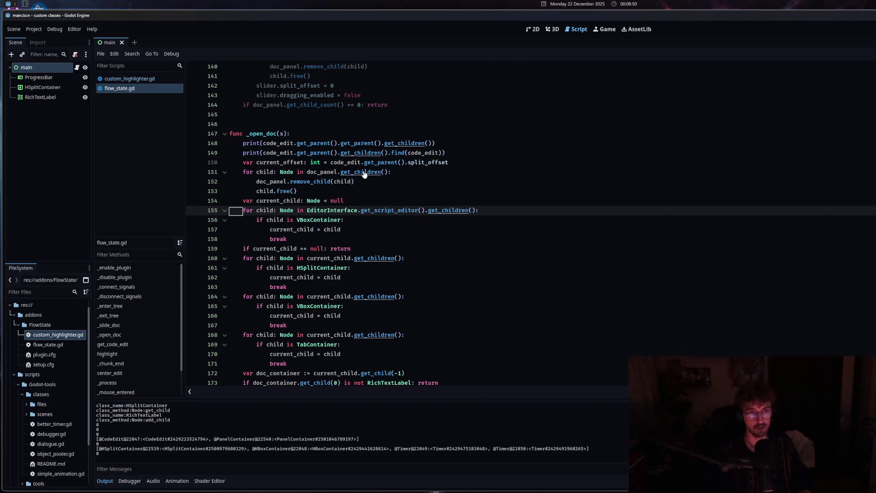
left_click(356, 169)
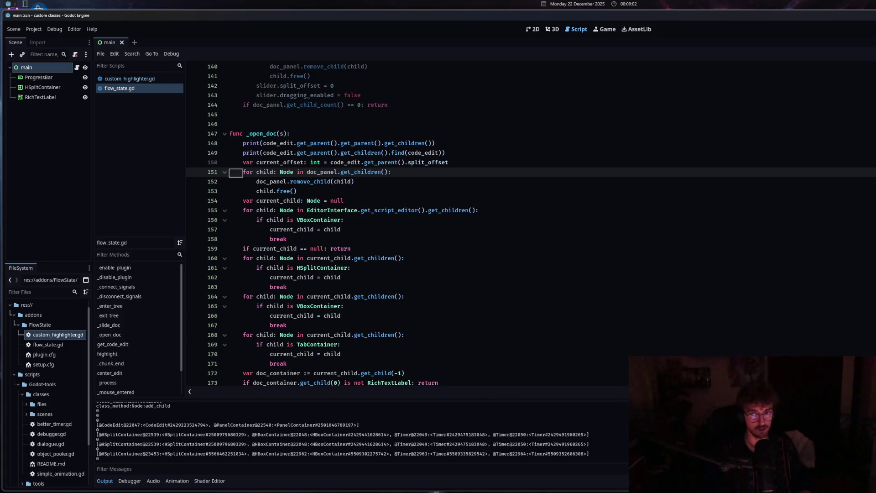
left_click(130, 78)
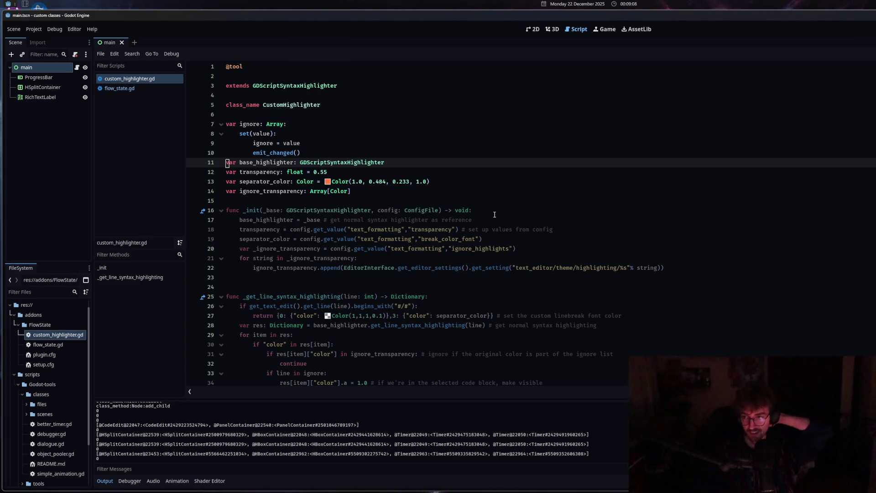
left_click(167, 88)
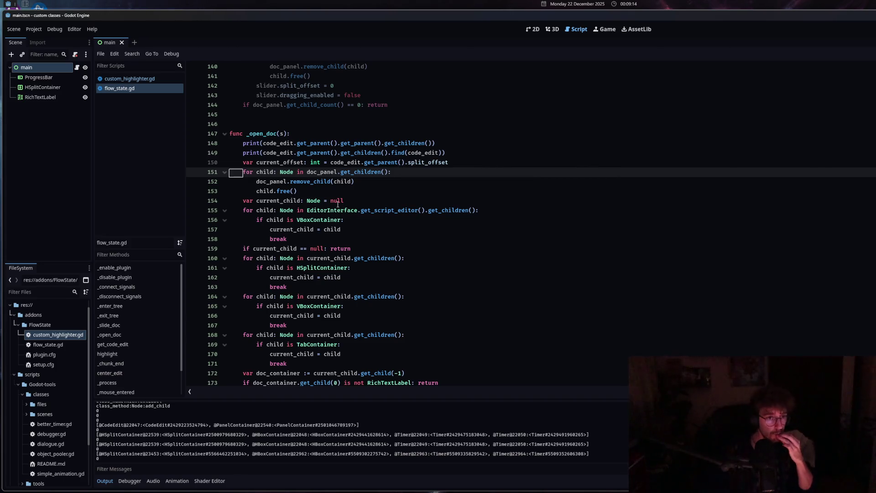
mouse_move(258, 150)
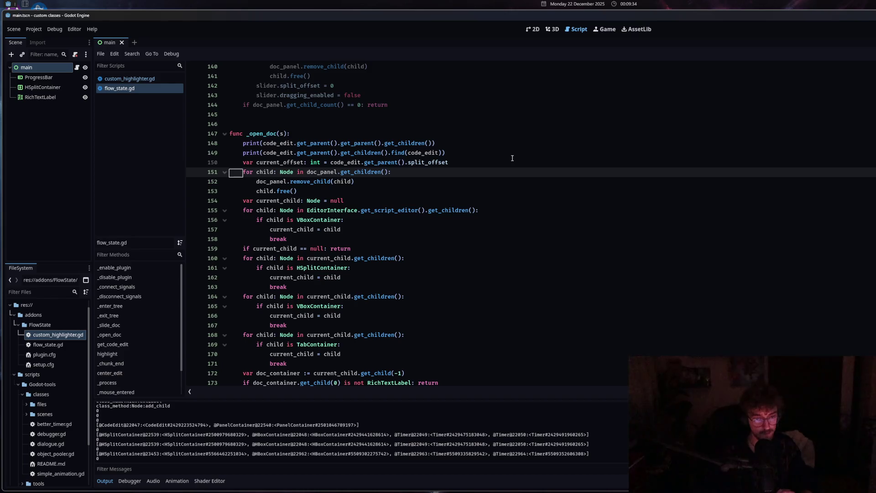
left_click(148, 79)
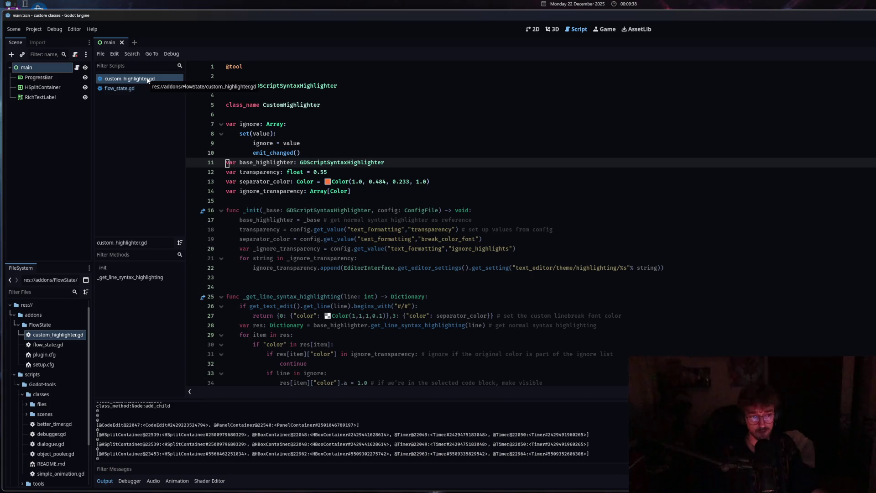
key("alt+Left")
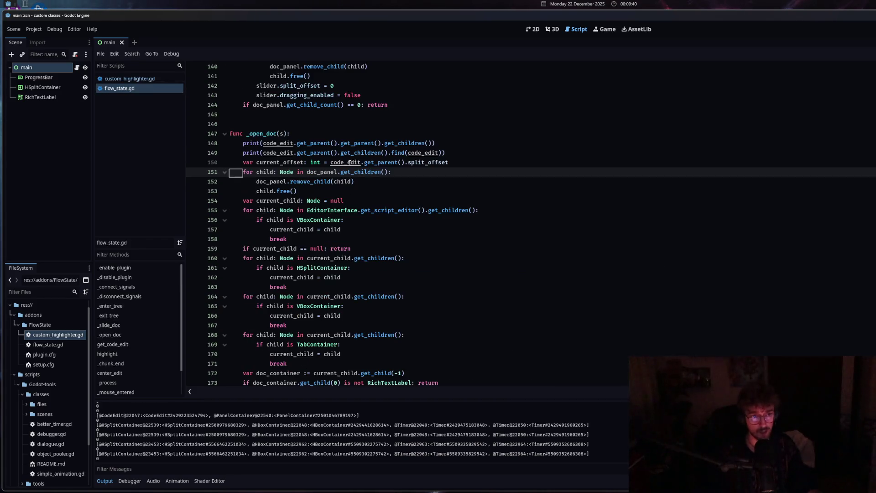
key("alt+Right")
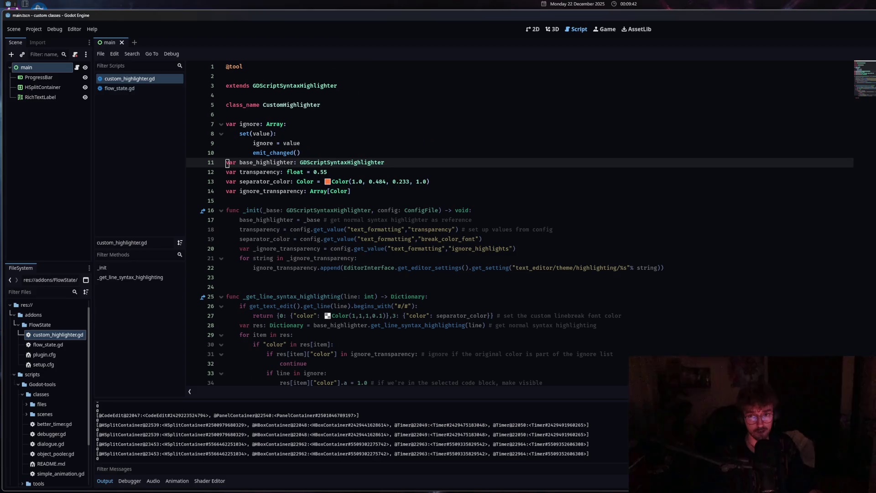
- Widen the class documentation panel, then open better_timer.gd from the Godot-tools classes folder
mouse_move(874, 196)
left_mouse_down()
mouse_move(843, 196)
mouse_move(856, 196)
left_mouse_up()
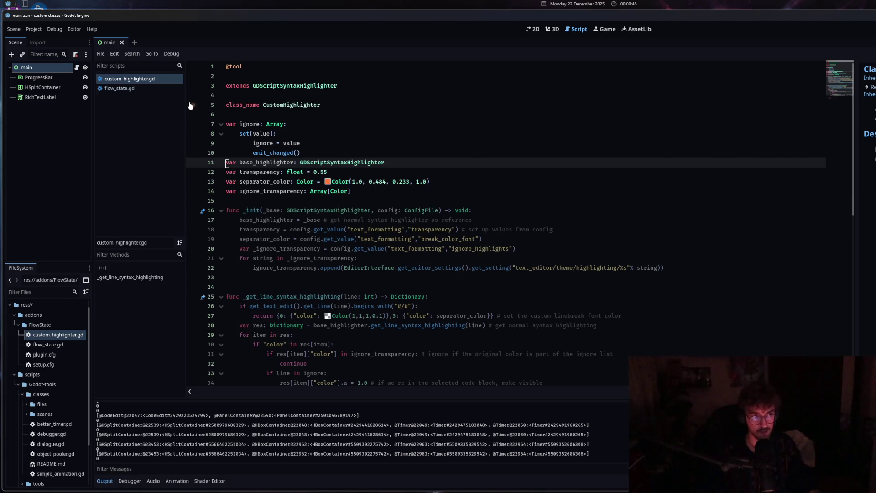
left_click(137, 89)
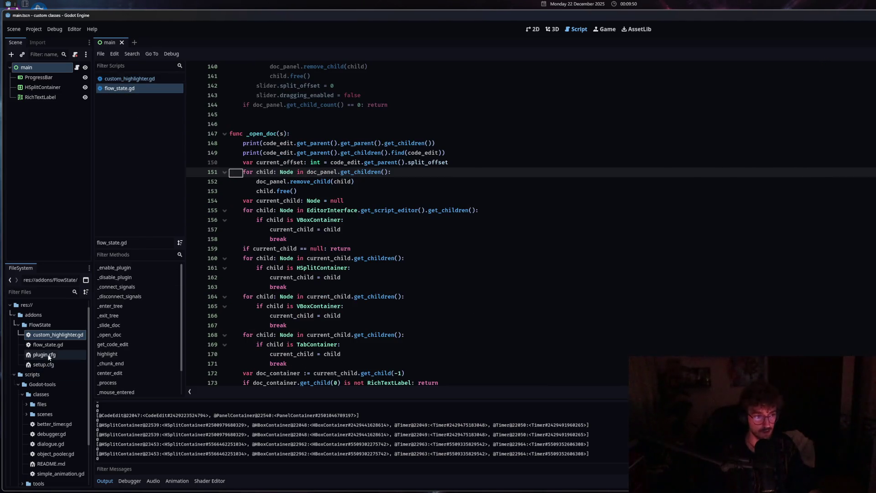
double_click(53, 425)
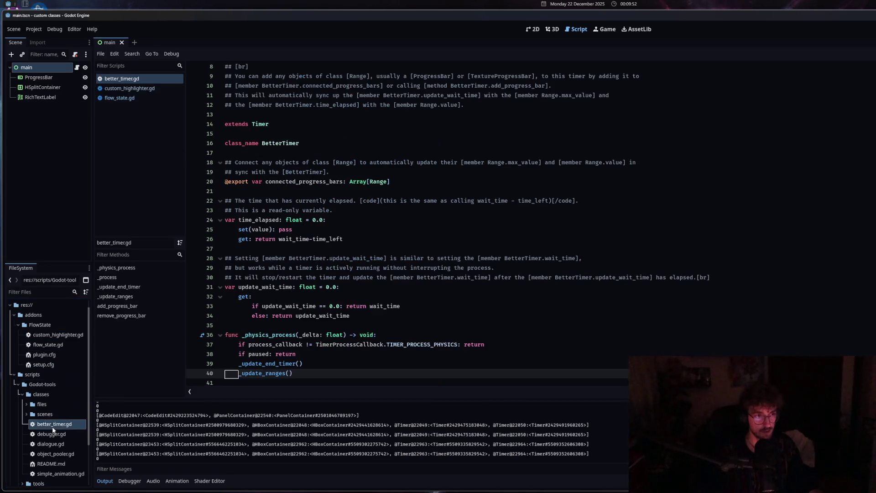
- Back in flow_state.gd, add a third .get_parent() to line 148 and trigger the prints
left_click(299, 269)
left_click(292, 221)
key("alt+Left")
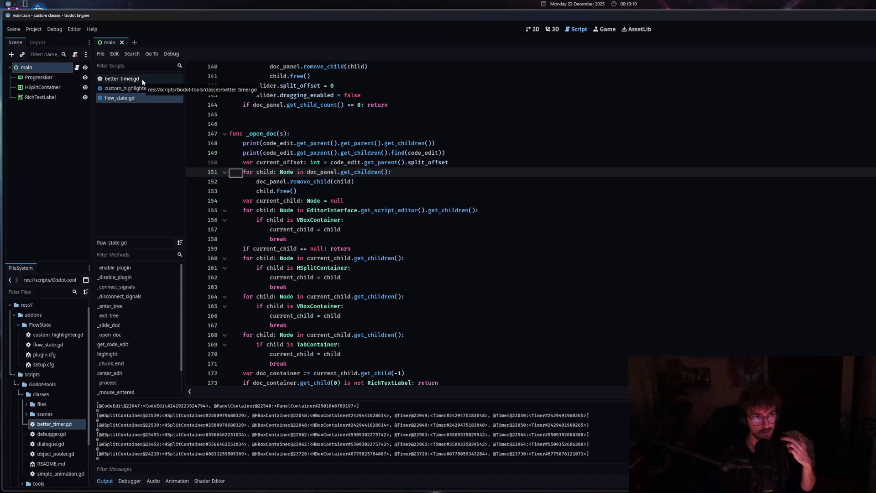
left_click(342, 143)
left_click_drag(338, 143, 382, 143)
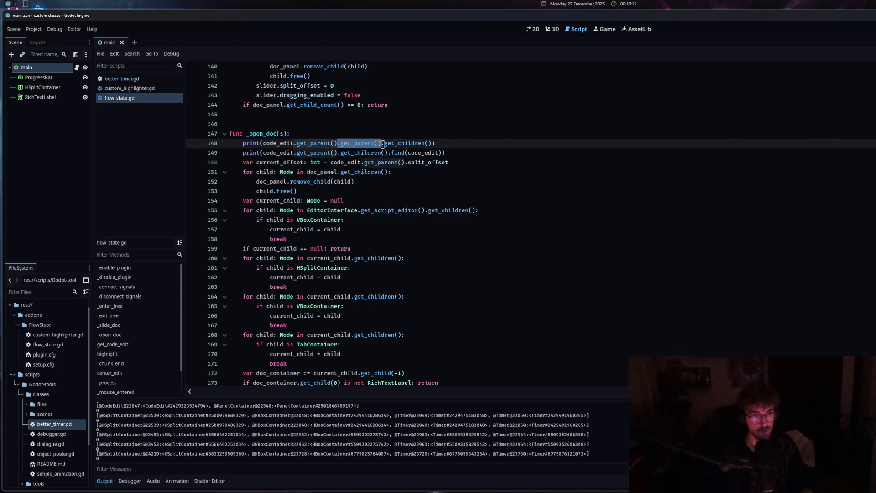
key("ctrl+c")
left_click(382, 143)
key("ctrl+v")
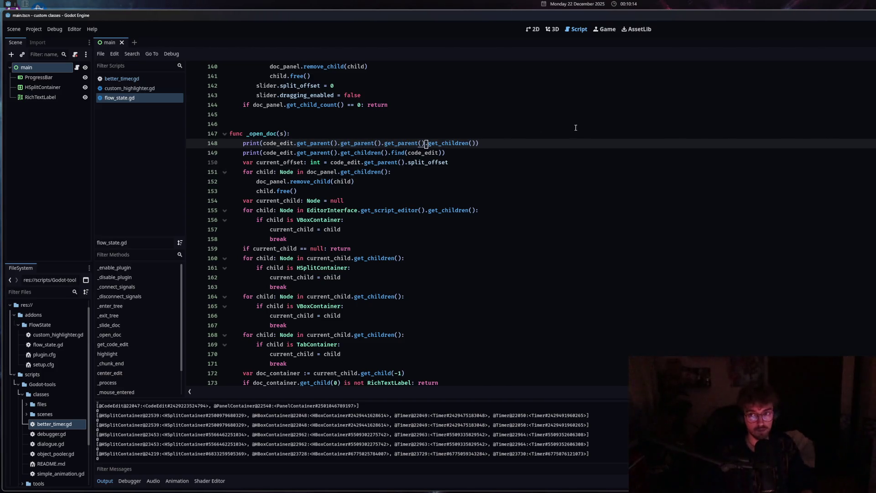
left_click(328, 210, "ctrl")
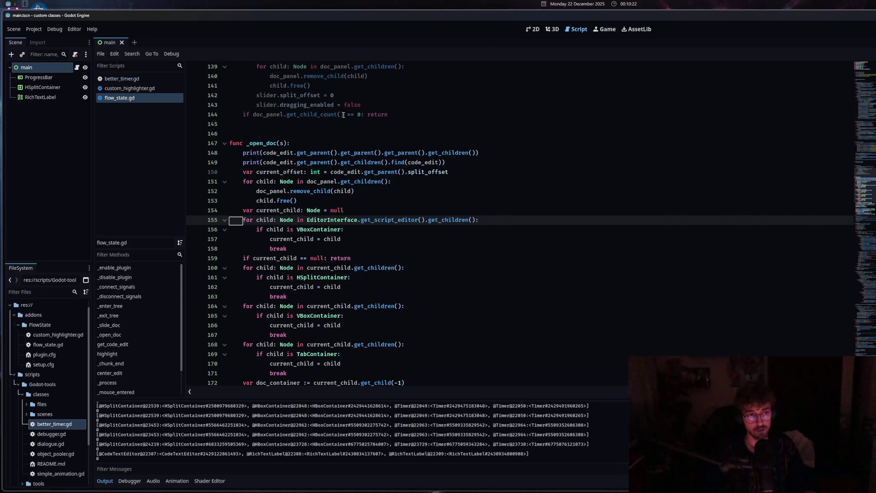
scroll(343, 115, "up", 12)
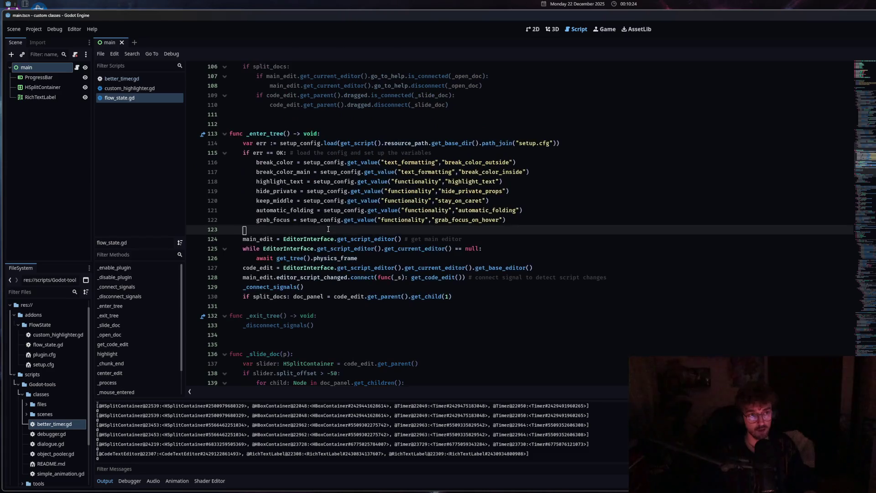
scroll(328, 229, "up", 10)
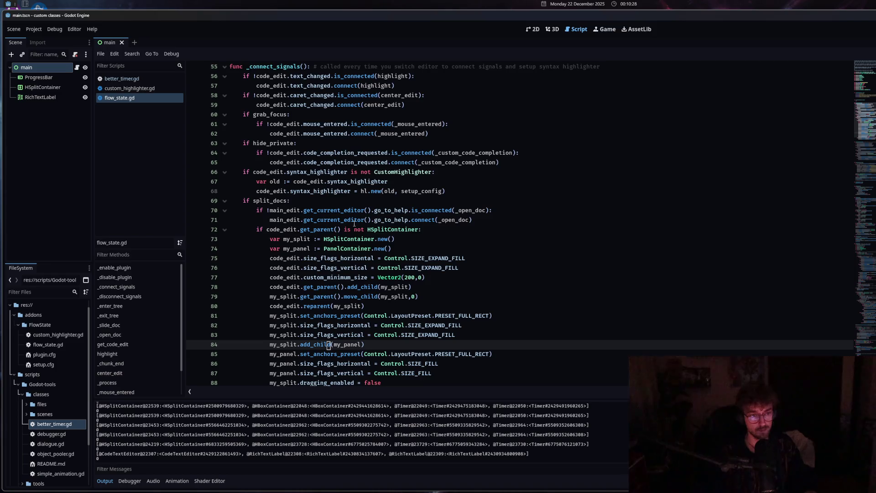
scroll(345, 224, "down", 3)
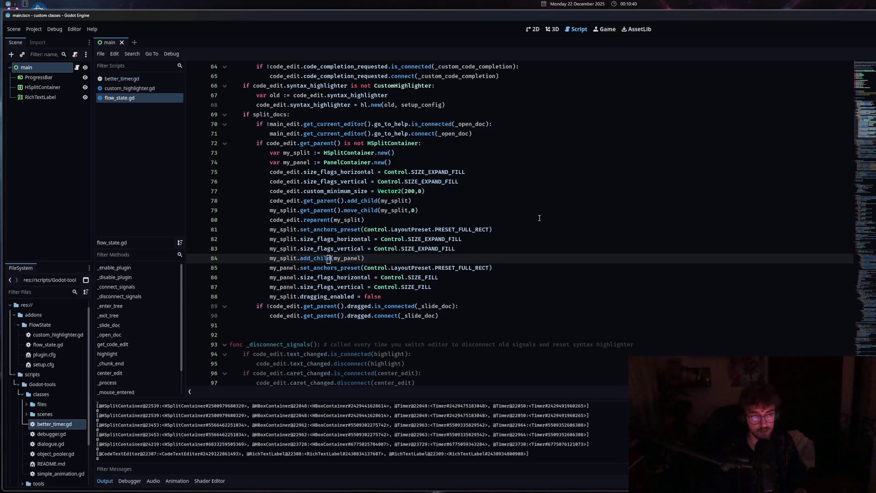
scroll(377, 303, "down", 10)
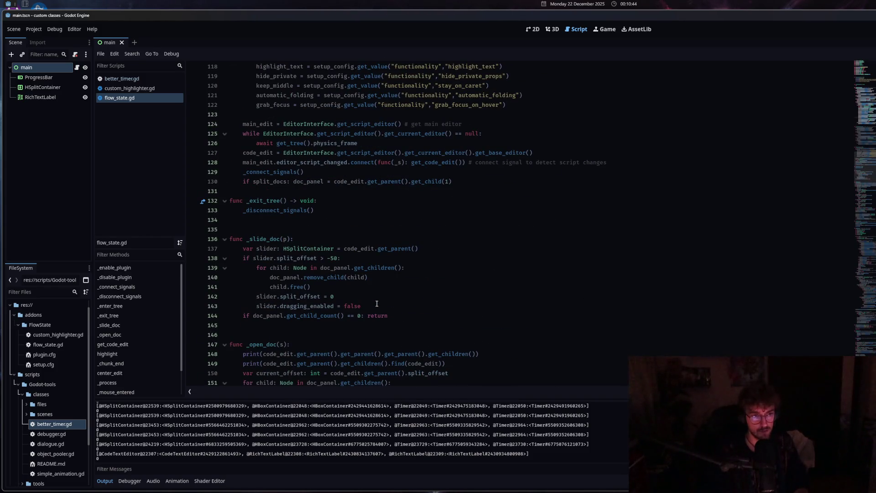
scroll(377, 303, "down", 3)
left_click(377, 303)
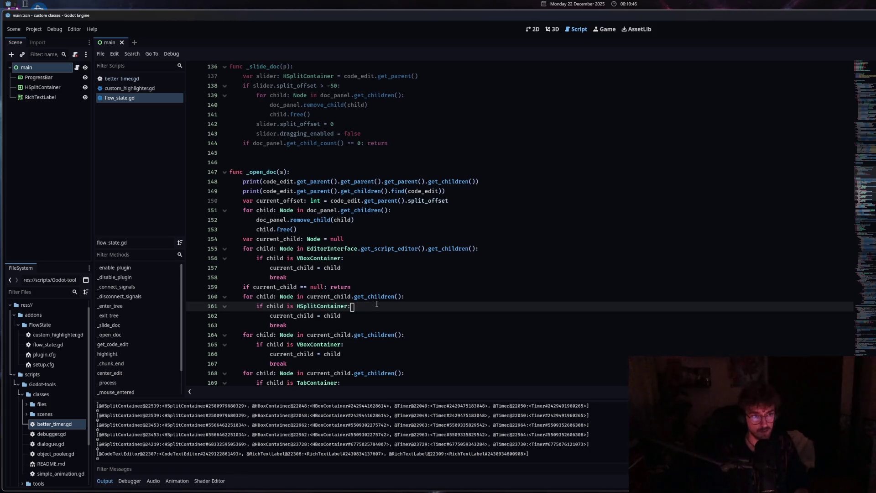
- Delete the trailing parent and children calls from line 148 and test the shortened print
left_click(279, 190)
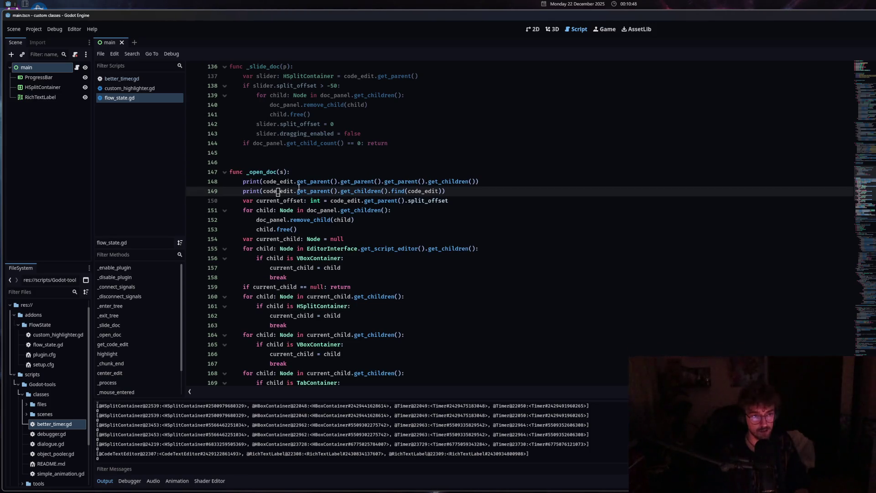
left_click_drag(339, 181, 476, 182)
key("BackSpace")
left_click(314, 203)
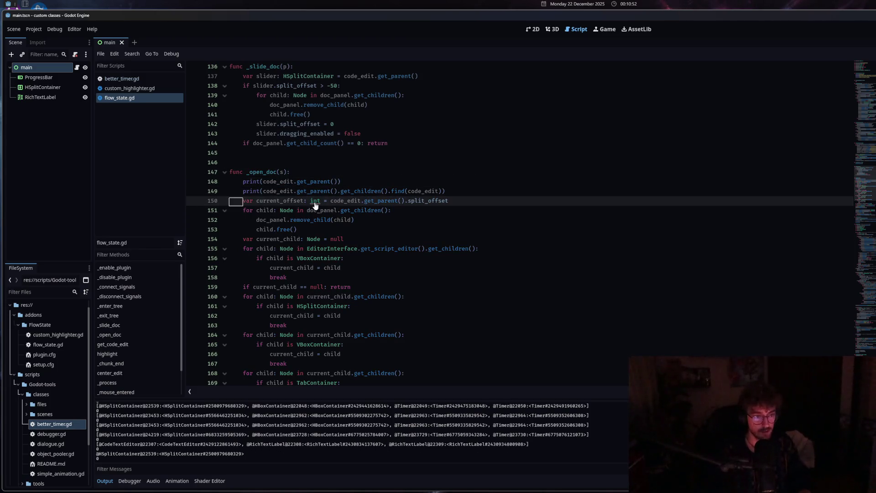
- Append another .get_parent() to line 148 and test it, showing an HSplitContainer
left_click(338, 181)
left_click_drag(338, 181, 295, 182)
left_click(336, 181)
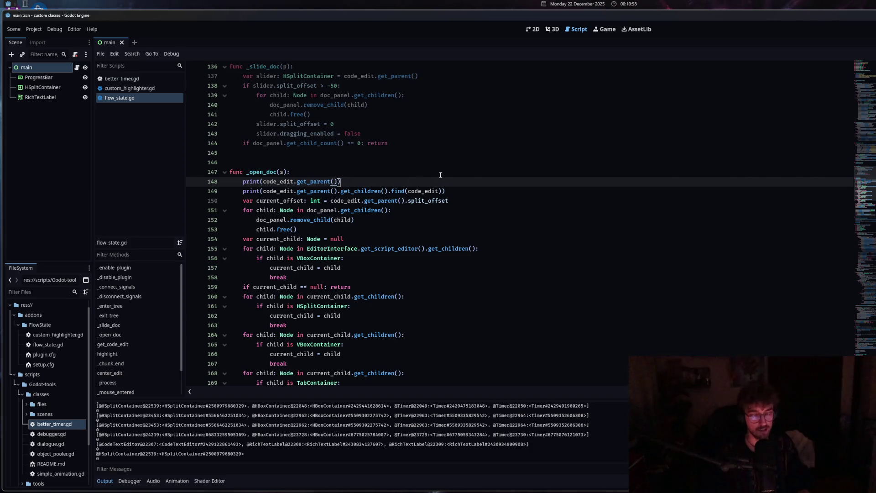
type(".")
key("ctrl+v")
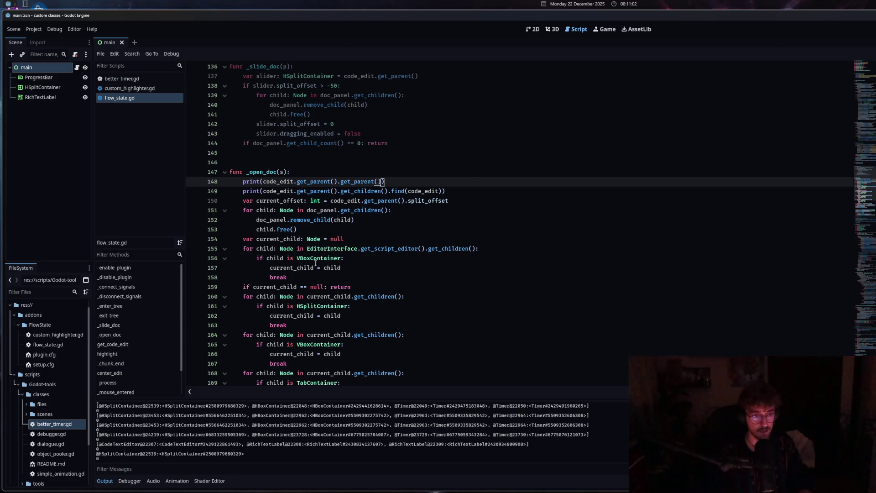
left_click(322, 307, "ctrl")
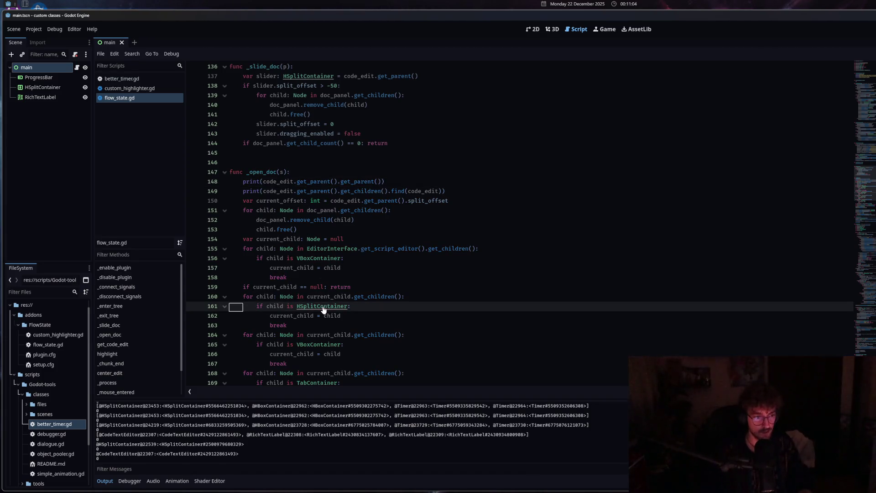
- Append .get_children() to the line 148 chain and test the updated print
left_click(381, 181)
type(".get")
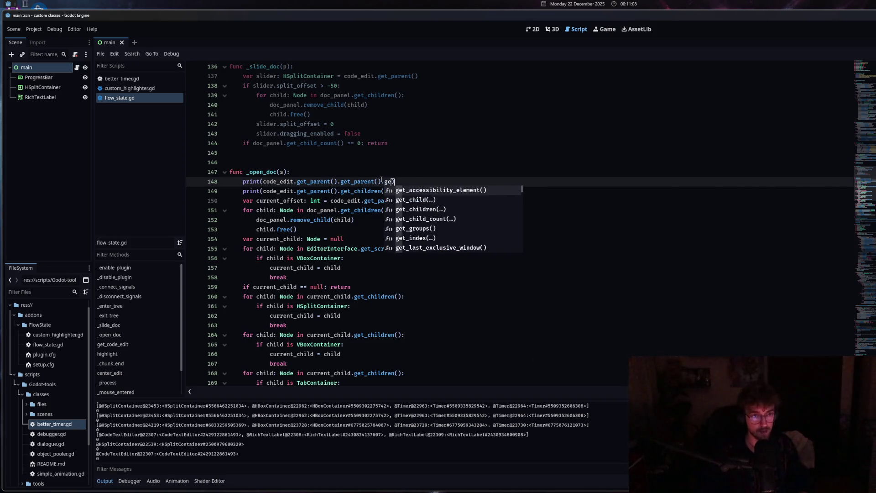
type("_")
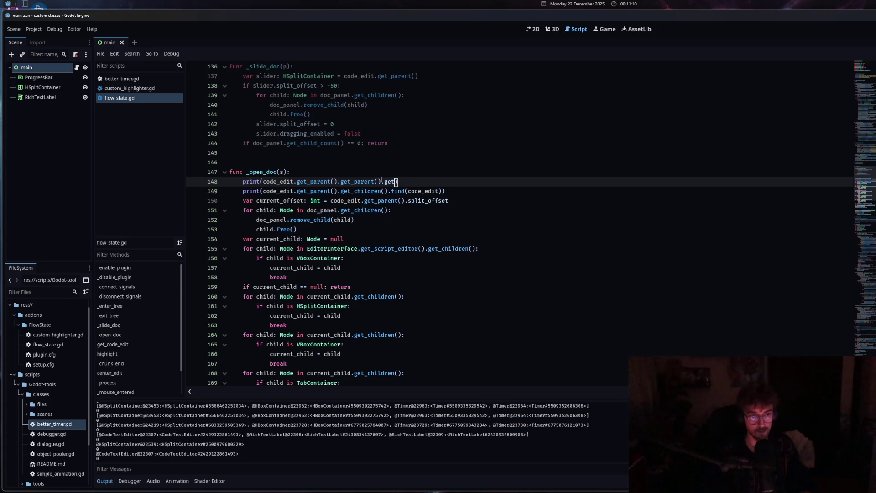
type("ch")
key("Return")
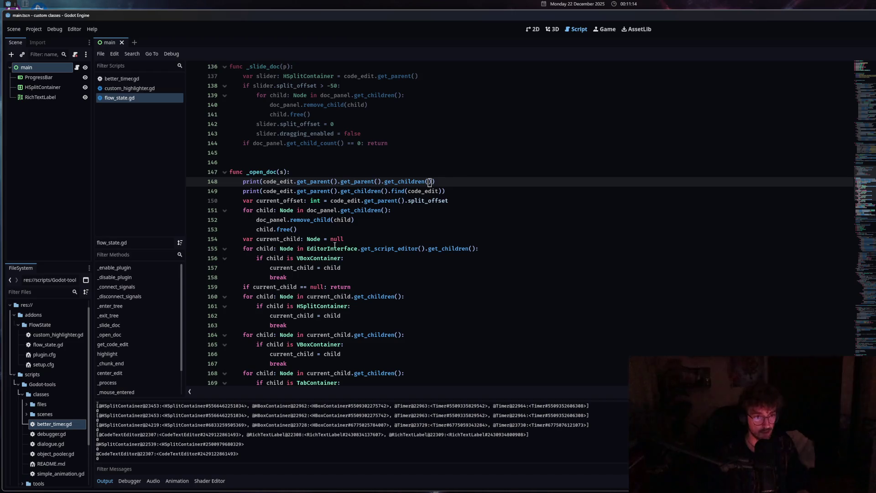
left_click(389, 204, "ctrl")
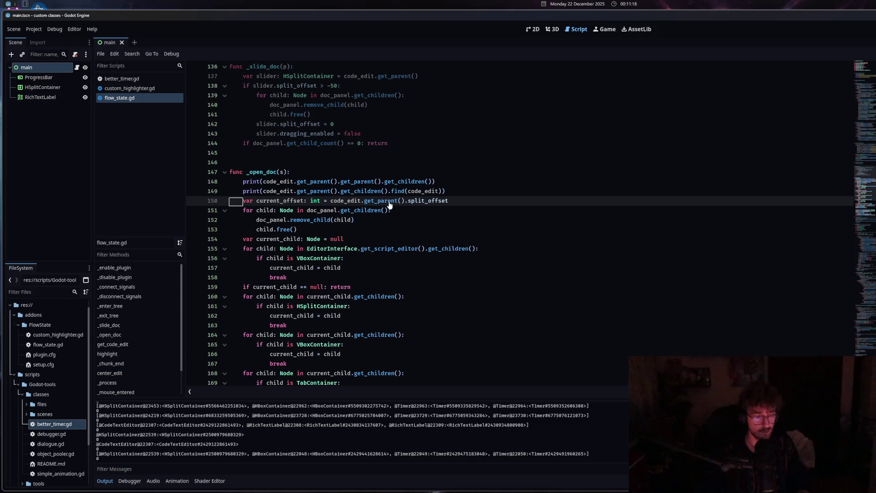
- Cycle through better_timer.gd, custom_highlighter.gd and flow_state.gd, ending on better_timer.gd
left_click(120, 78)
left_click(114, 88)
left_click(113, 99)
left_click(116, 78)
left_click(118, 88)
left_click(120, 98)
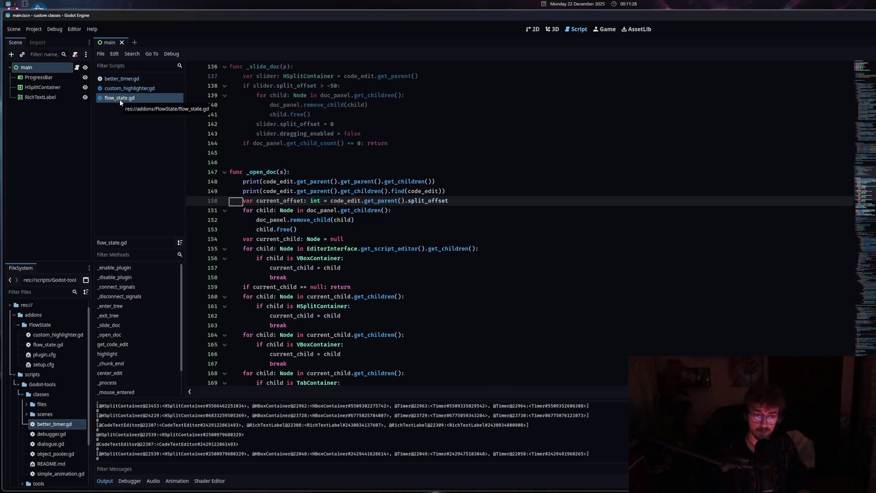
left_click(119, 78)
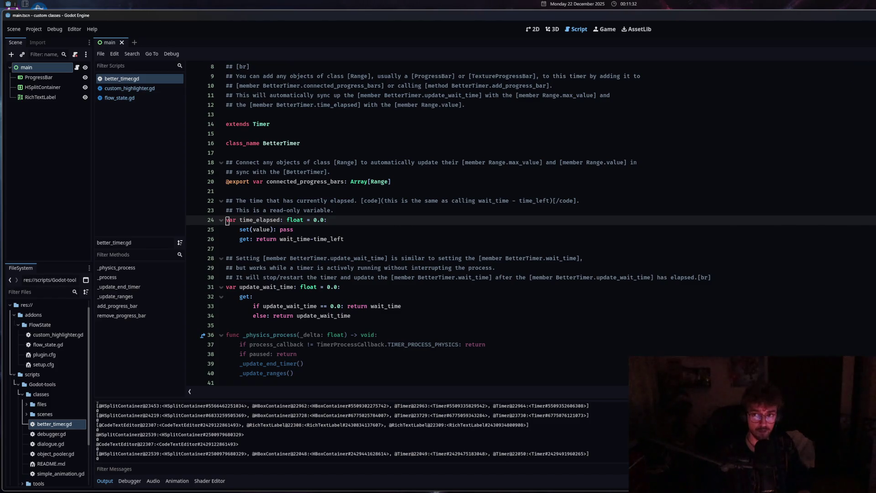
scroll(477, 205, "up", 3)
scroll(477, 204, "down", 10)
scroll(478, 204, "down", 6)
left_click(477, 201)
scroll(477, 201, "up", 8)
left_click(129, 88)
scroll(340, 173, "down", 5)
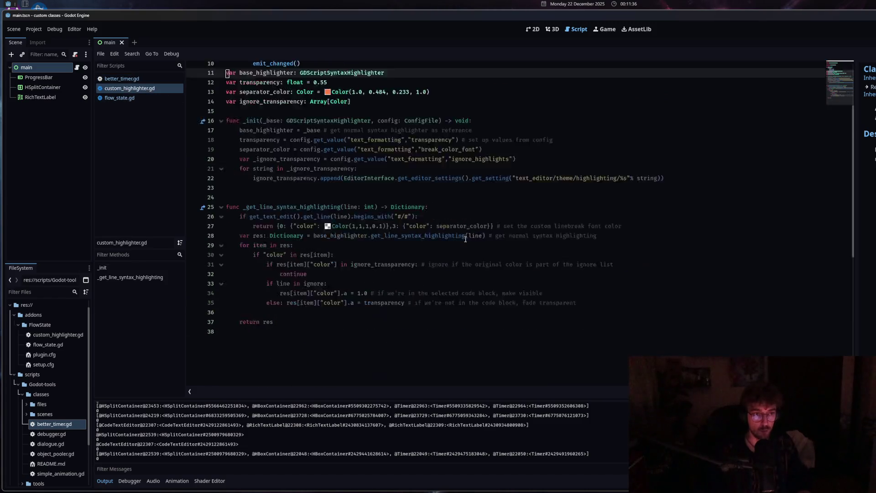
left_click(119, 98)
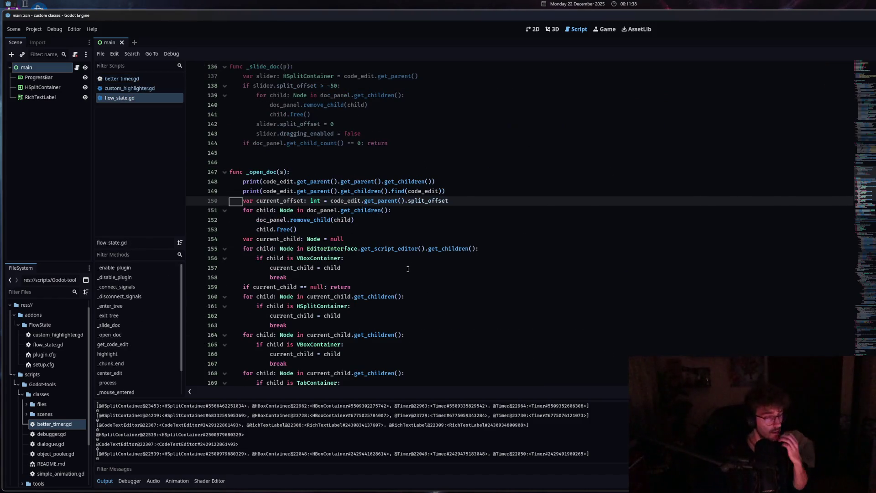
scroll(408, 268, "down", 4)
scroll(408, 268, "up", 20)
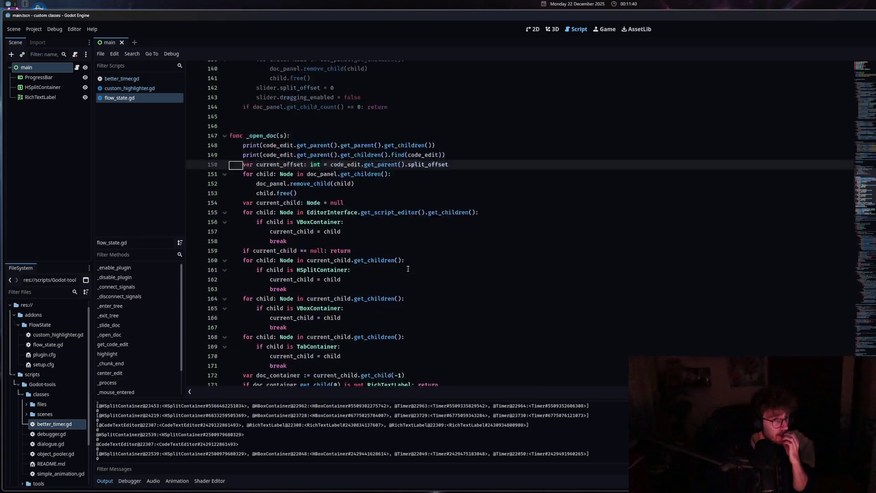
scroll(393, 259, "up", 6)
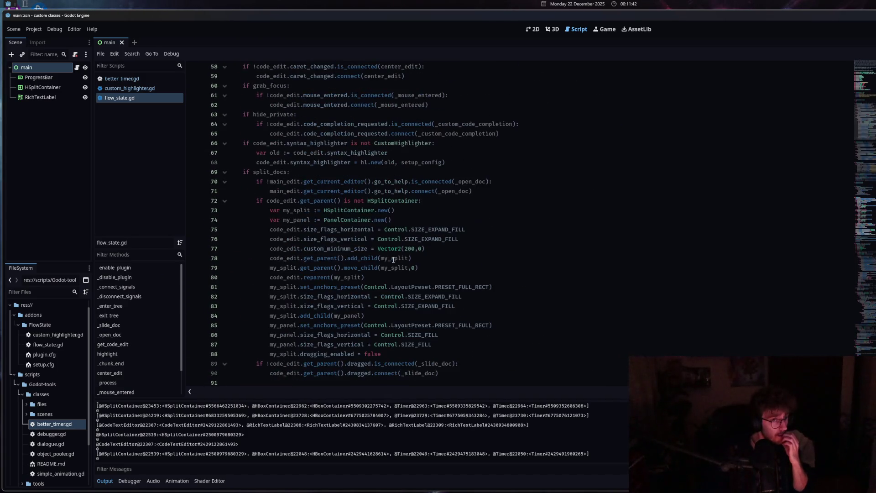
left_click(392, 258)
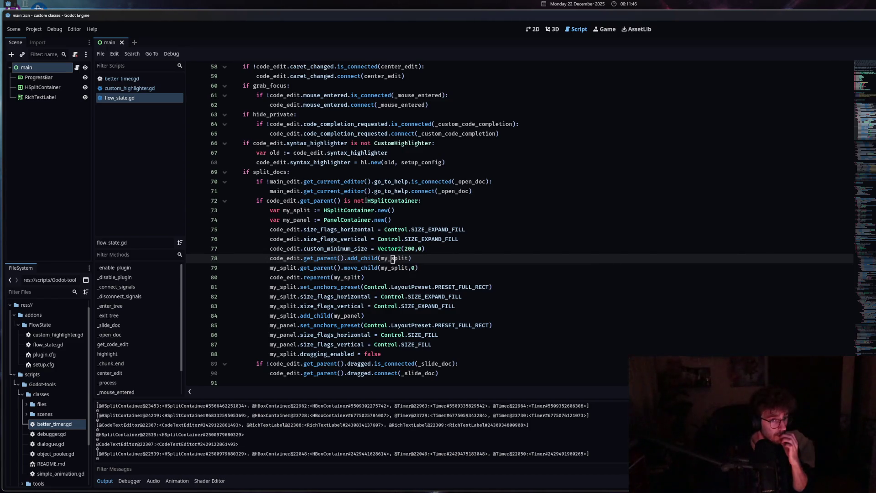
left_click_drag(367, 201, 419, 201)
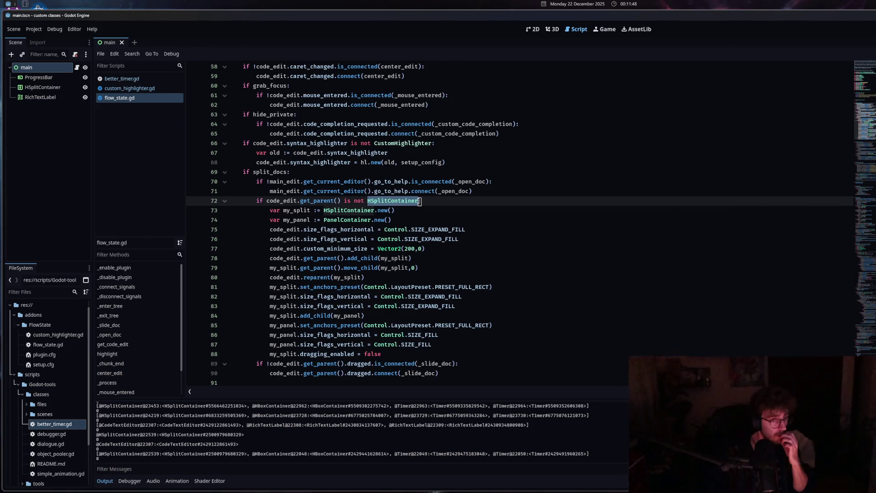
left_click_drag(327, 211, 385, 210)
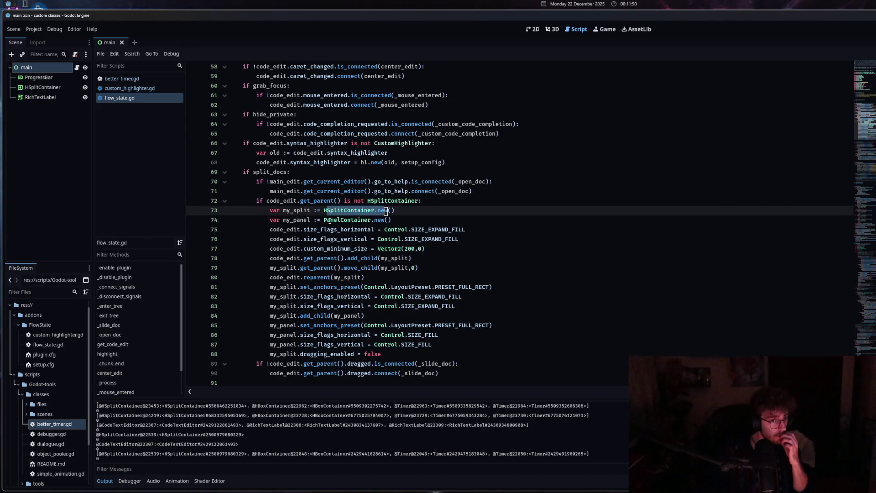
left_click_drag(329, 220, 382, 220)
scroll(385, 223, "down", 1)
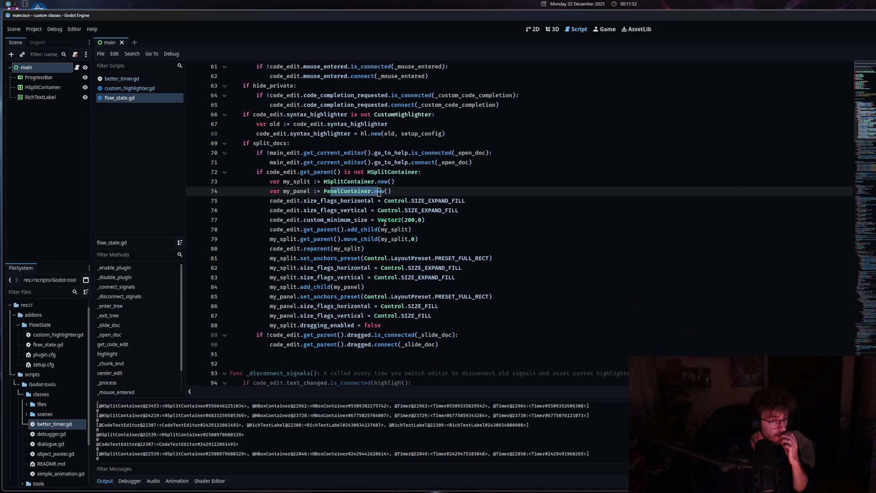
scroll(385, 222, "down", 15)
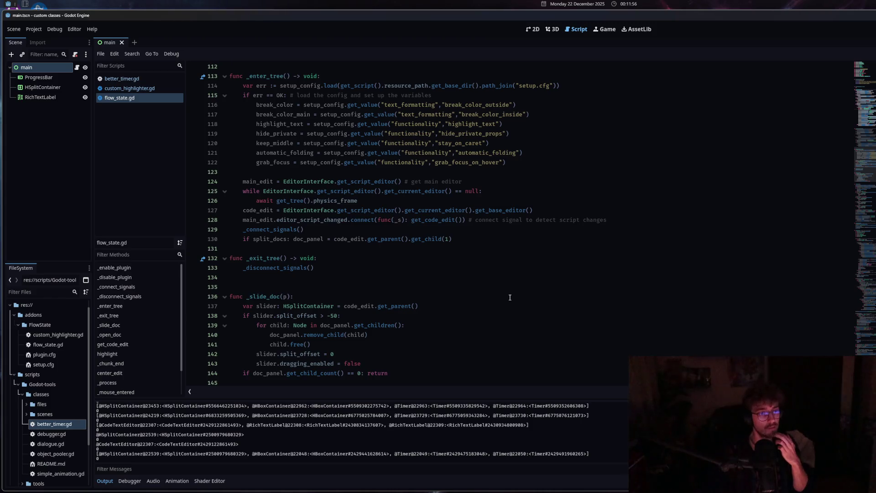
scroll(510, 297, "down", 7)
left_click(259, 211)
- Replace the two debug prints with print(EditorInterface.) and browse its get_ method suggestions
left_click_drag(445, 219, 243, 210)
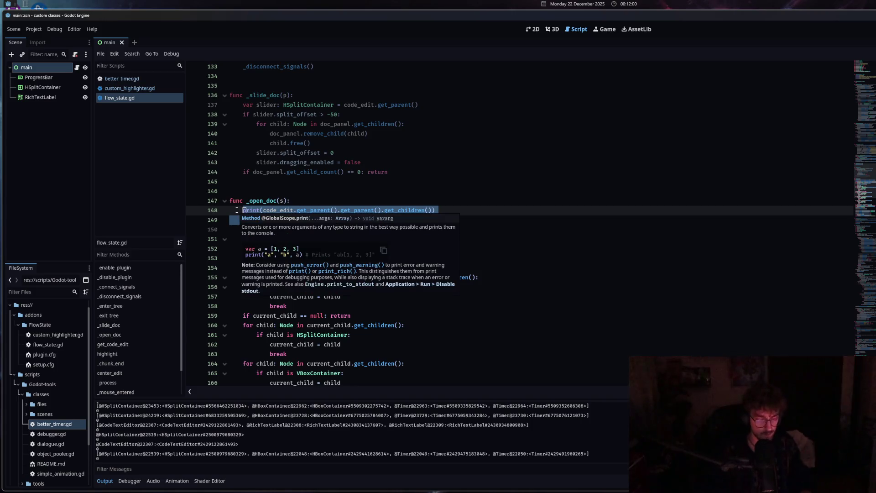
type("print")
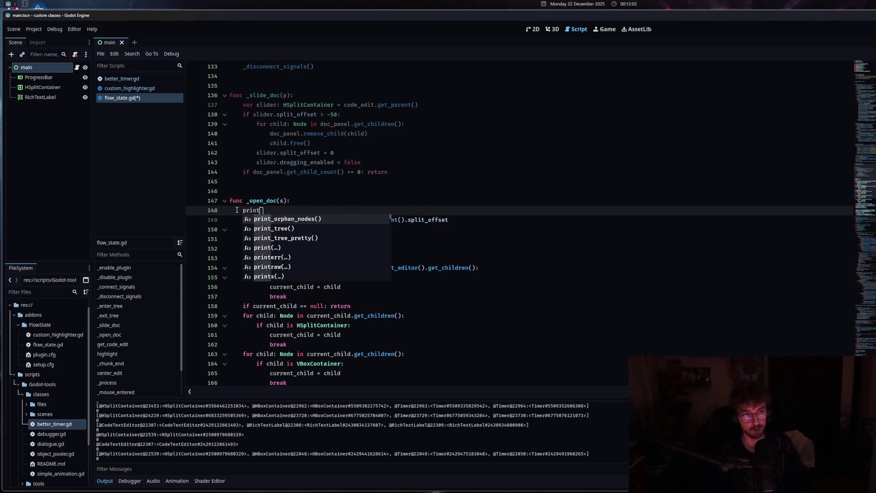
type("(c")
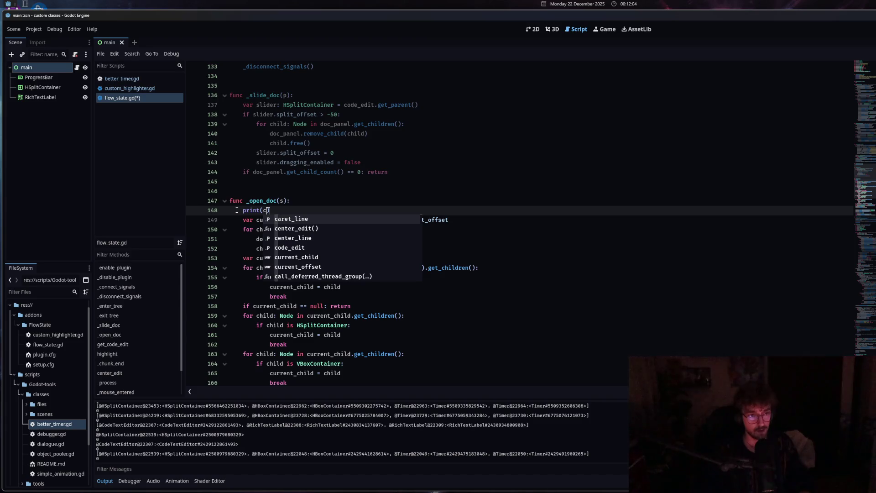
key("BackSpace")
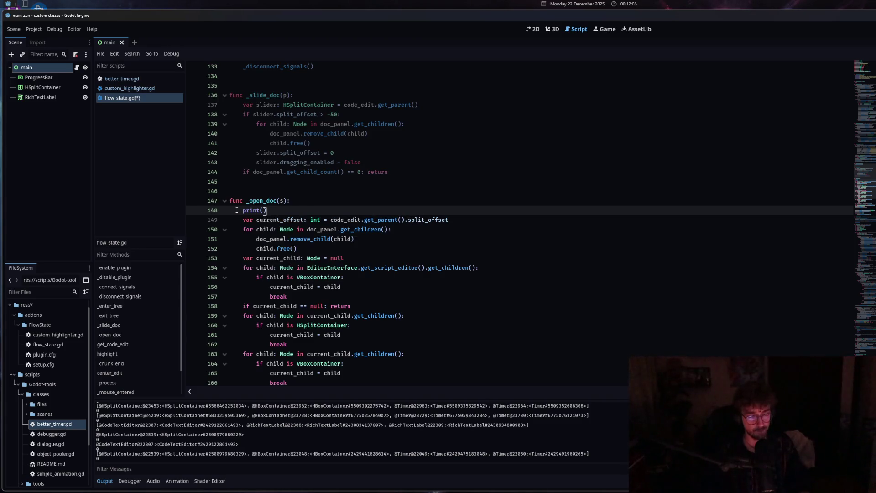
type("EditorInt")
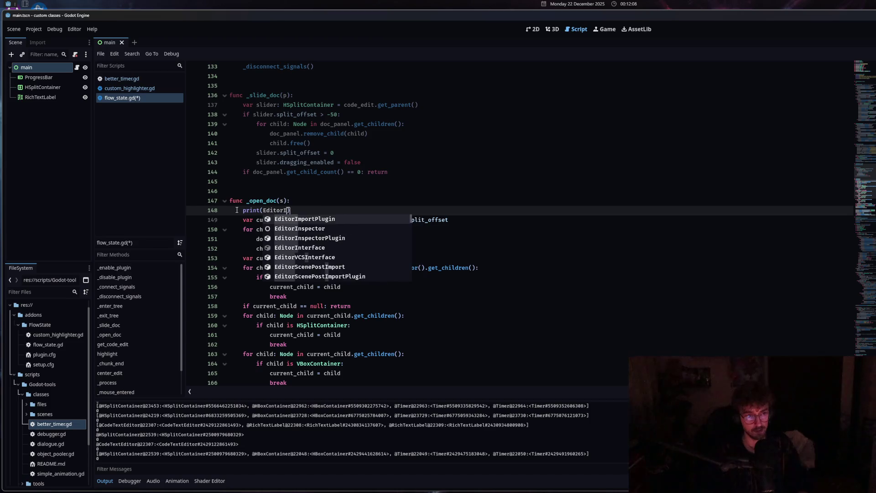
key("Return")
type(".get_")
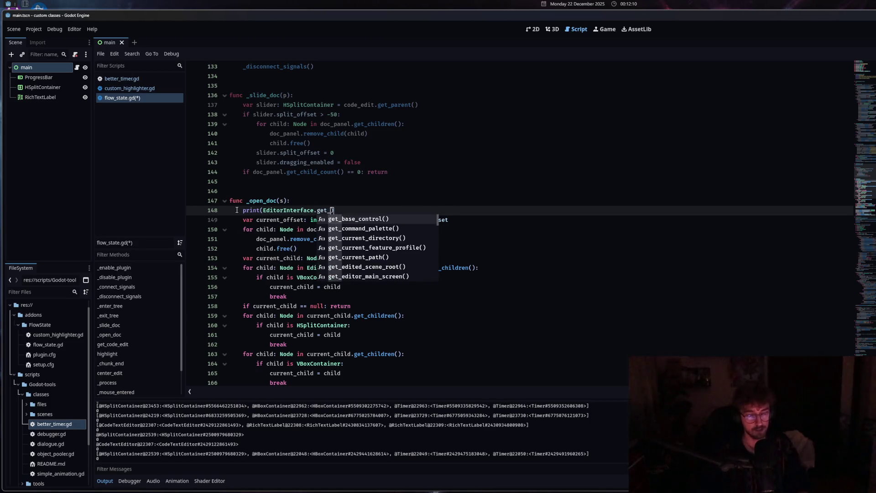
key("Return")
type(".")
type("get_scr")
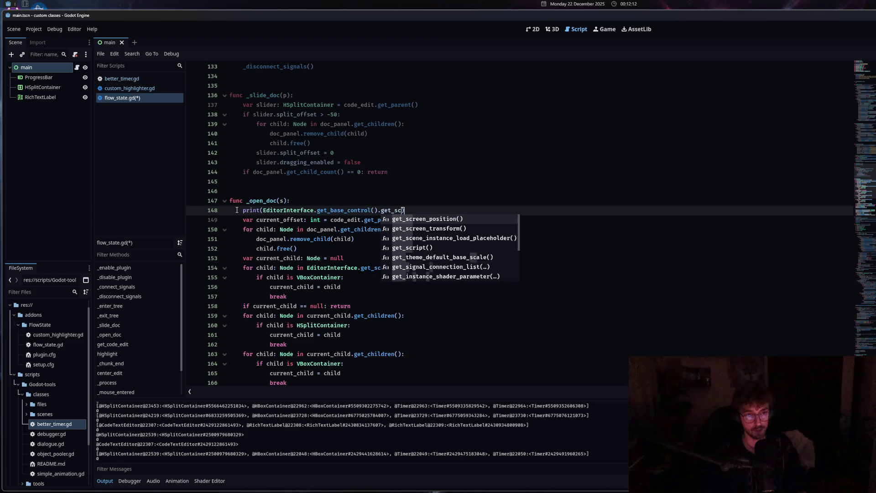
key("BackSpace")
key("BackSpace")
key("BackSpace")
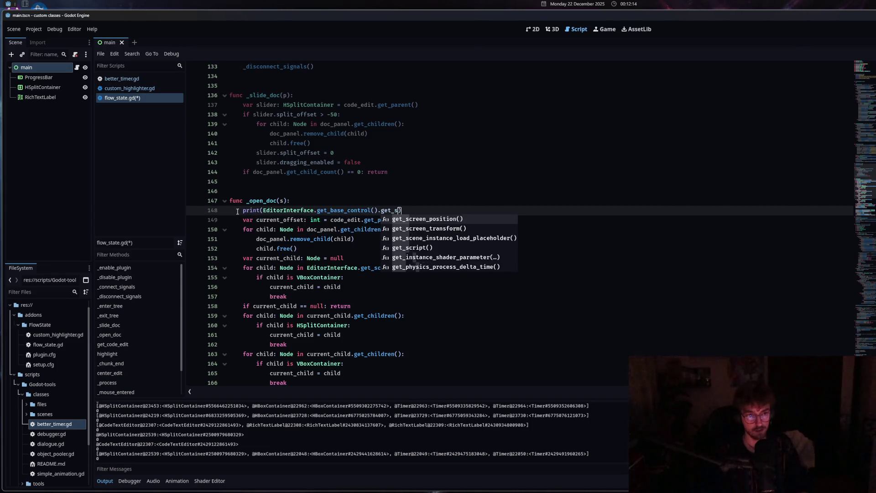
key("BackSpace")
key("BackSpace")
key("BackSpace")
type("selec")
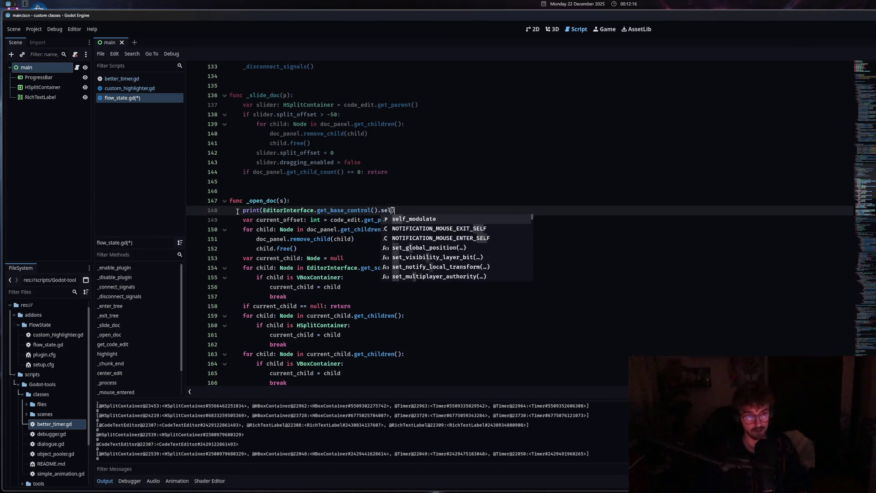
key("BackSpace")
key("BackSpace")
key("BackSpace")
type("get")
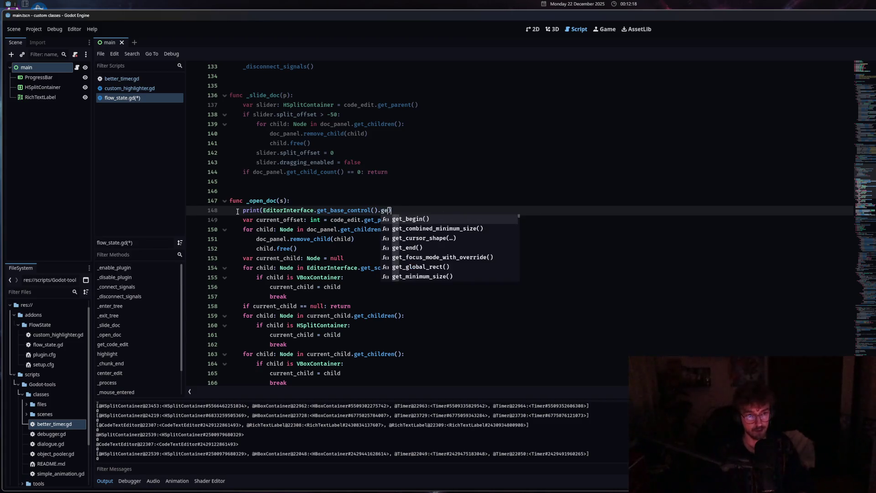
type("_")
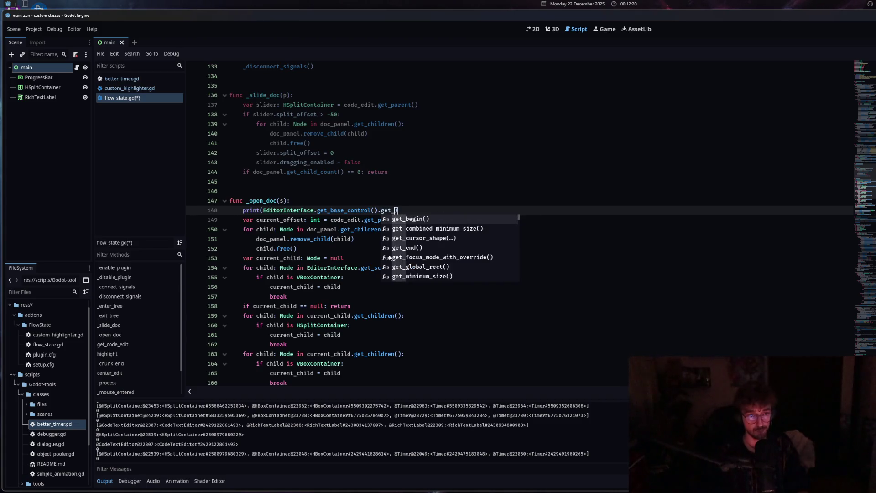
key("Down")
key("Down")
key("Down")
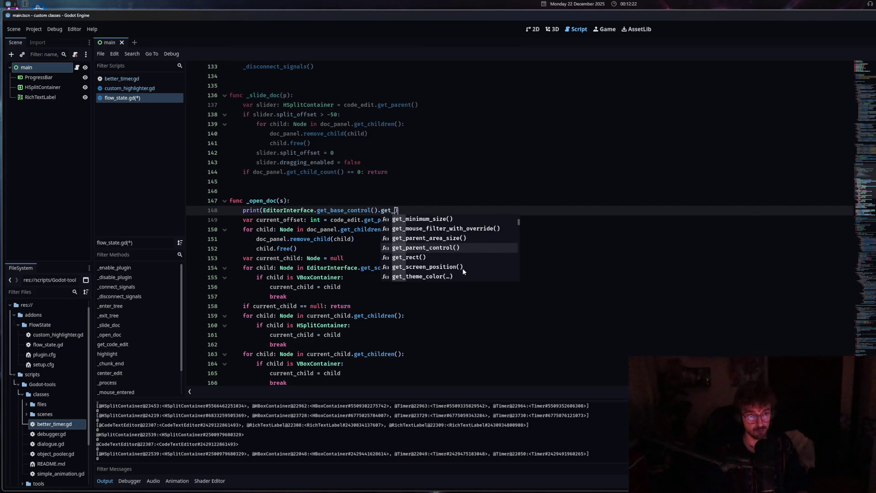
key("Down")
key("Down")
key("Down")
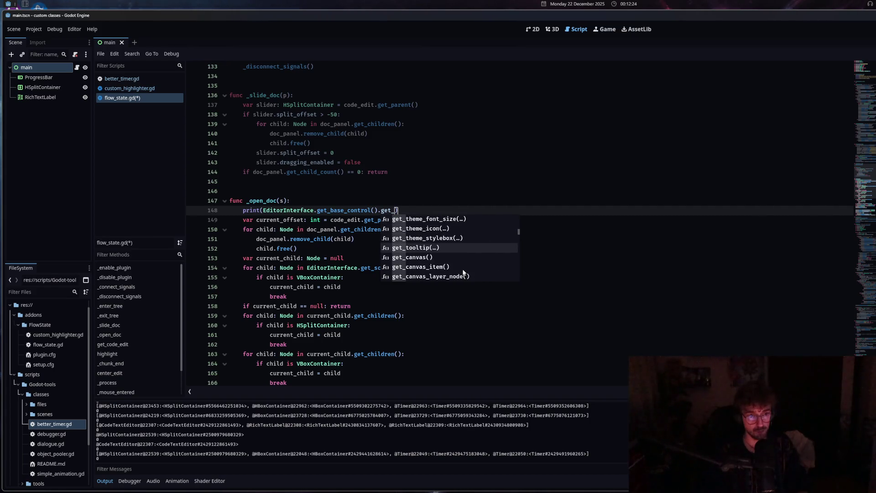
- Try chaining get_base_control() and other methods while browsing the suggestion list
scroll(463, 272, "up", 2)
left_click_drag(314, 210, 395, 209)
type(".get_")
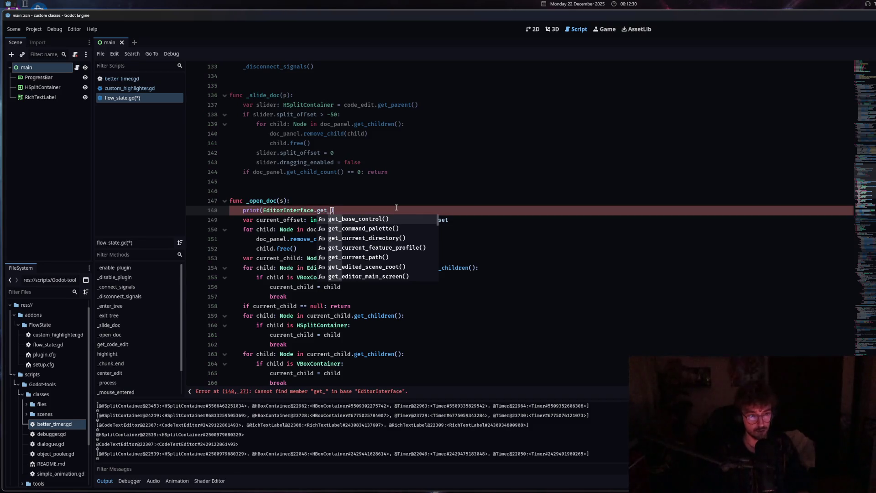
type("cur")
key("BackSpace")
key("BackSpace")
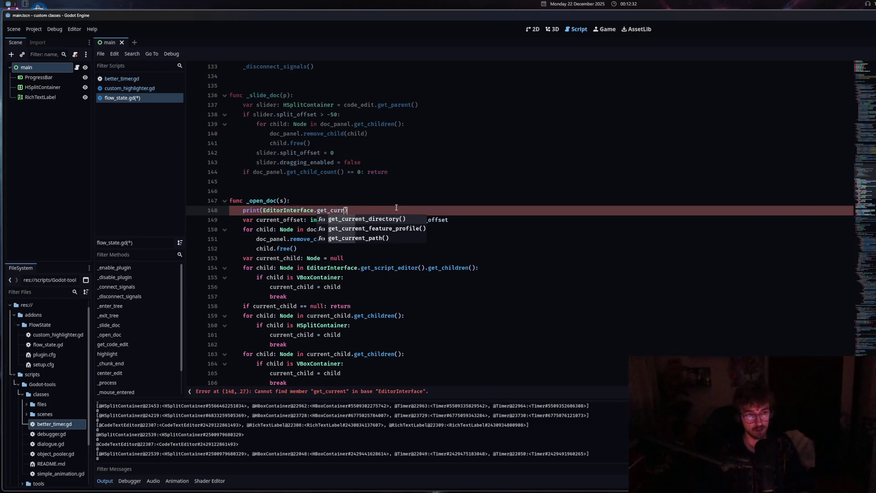
key("BackSpace")
type("base_control().curre")
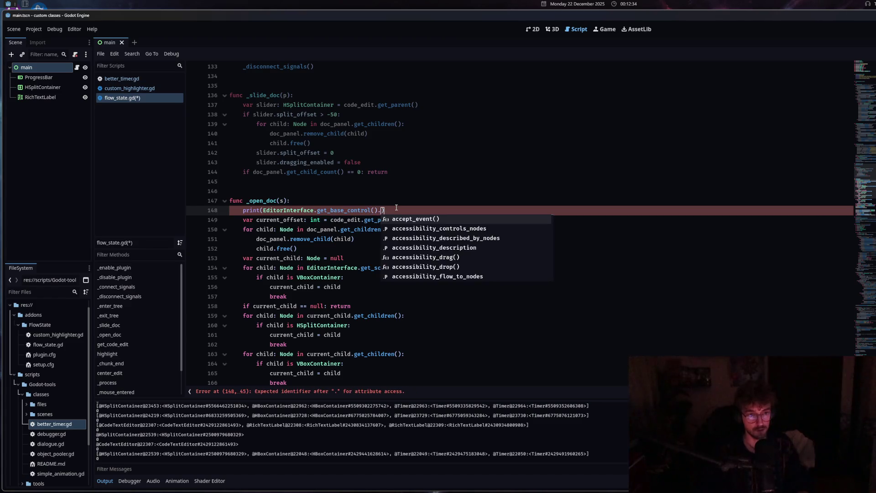
type("nt")
key("ctrl+BackSpace")
type("get")
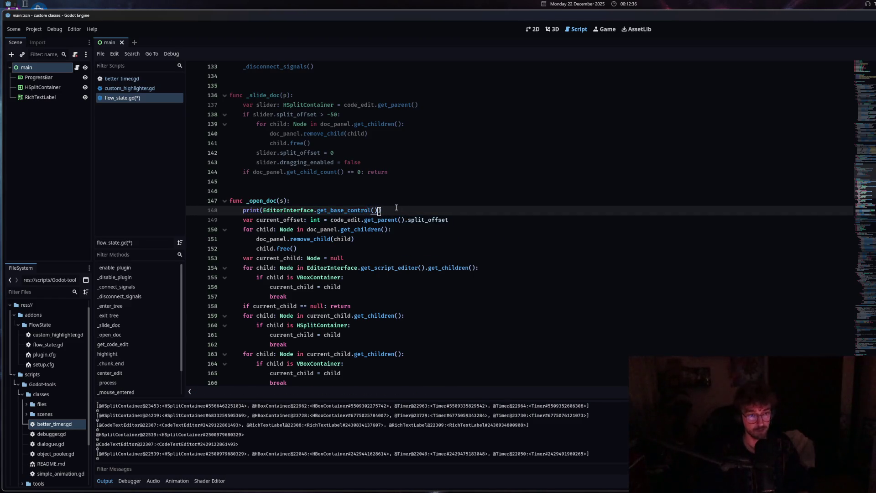
type("_")
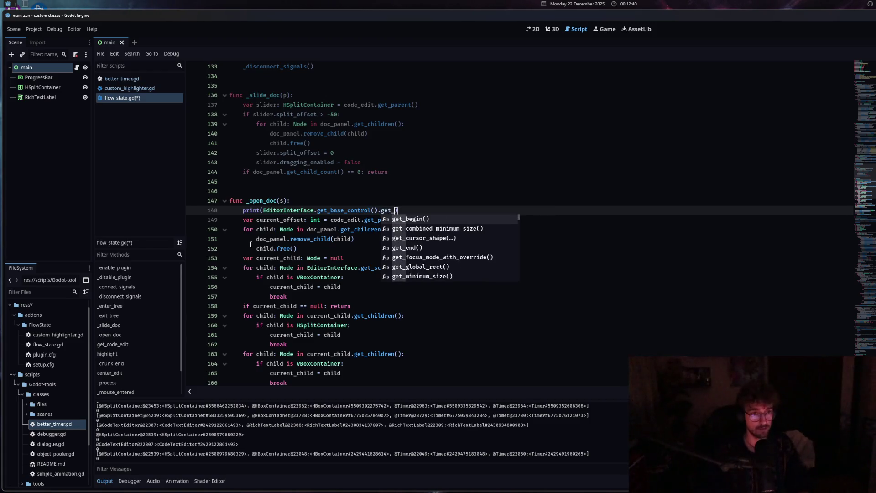
scroll(648, 339, "up", 7)
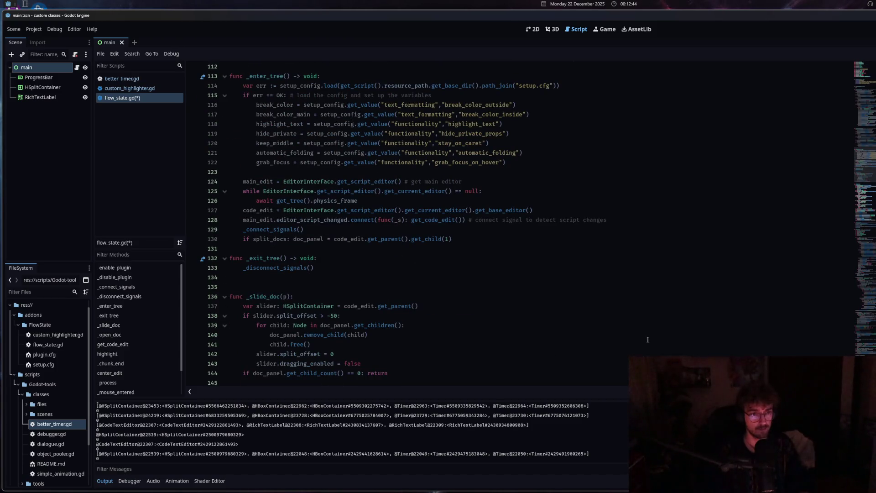
scroll(648, 340, "down", 8)
scroll(648, 340, "up", 8)
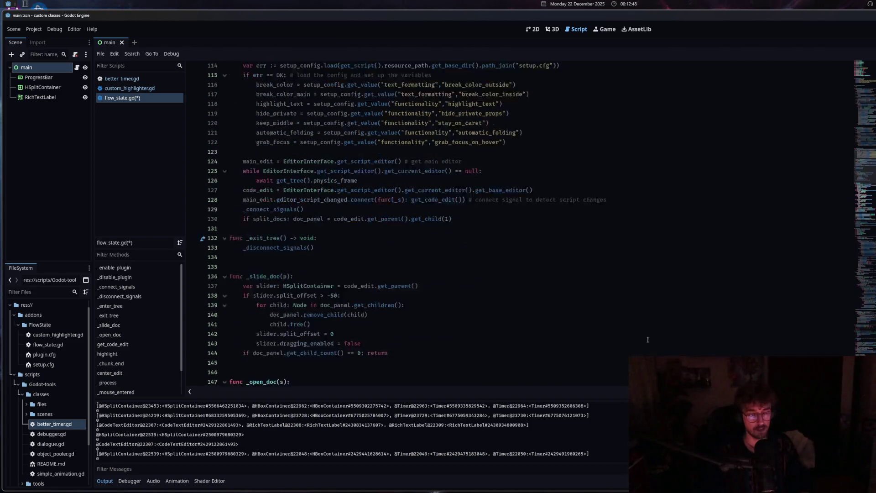
scroll(648, 339, "down", 8)
- Make line 148 print EditorInterface.get_script_editor().get_current_editor() and save flow_state.gd
left_click_drag(398, 182, 329, 183)
type("scr")
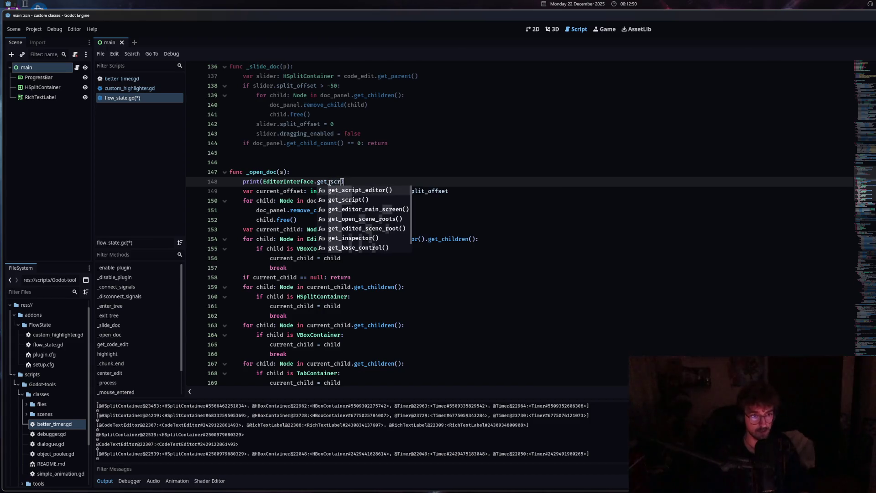
left_click(386, 190)
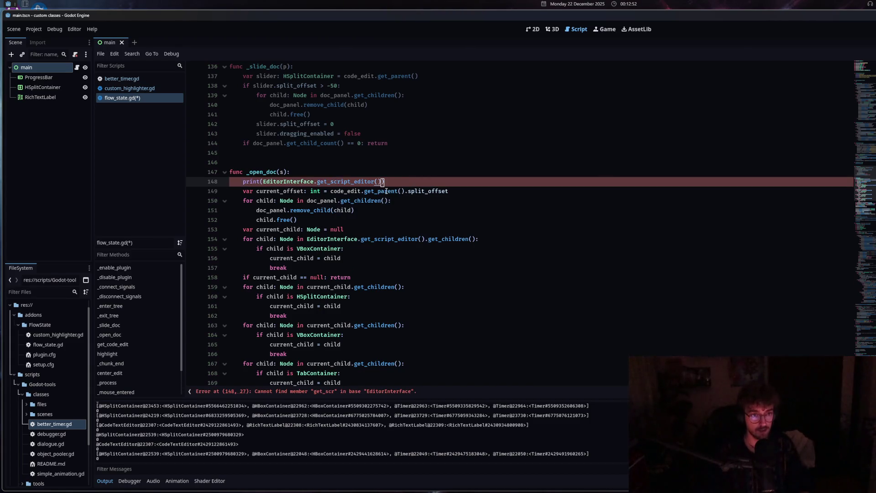
type(".curr")
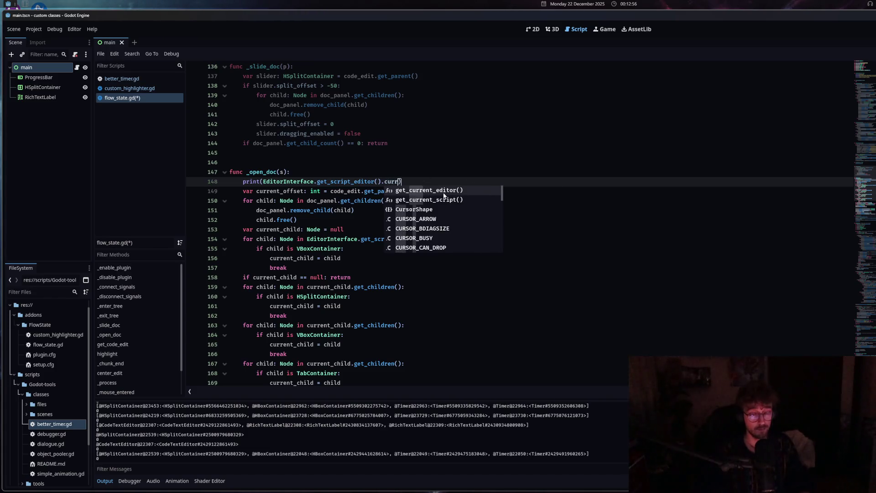
left_click(406, 190)
mouse_move(406, 183)
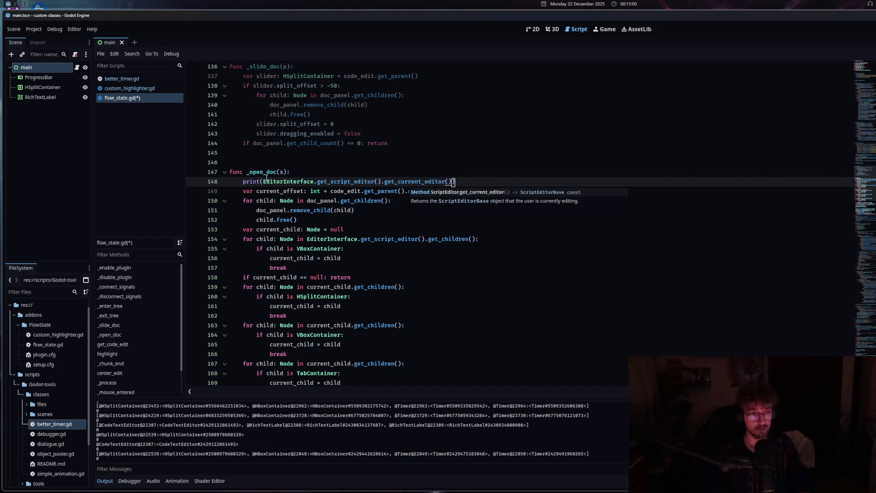
key("ctrl+s")
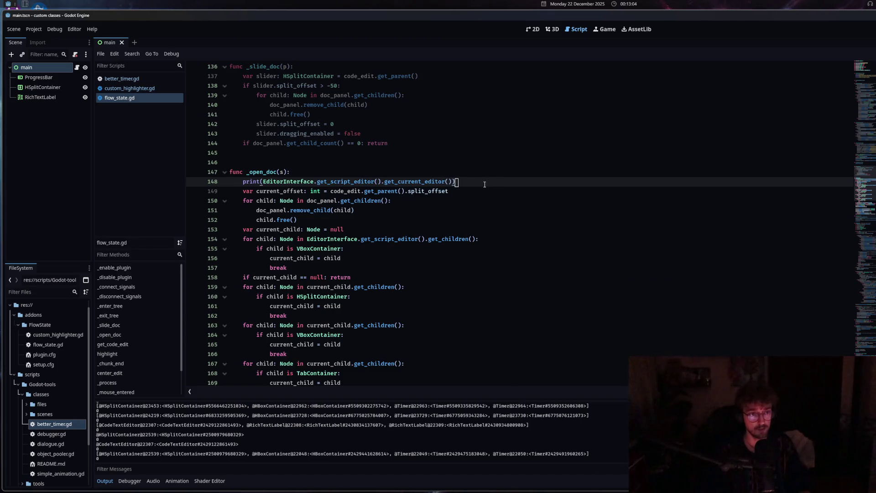
- Add print(code_edit) on line 149, clear the Output, and toggle to better_timer.gd and back
key("Return")
type("print(code_edit")
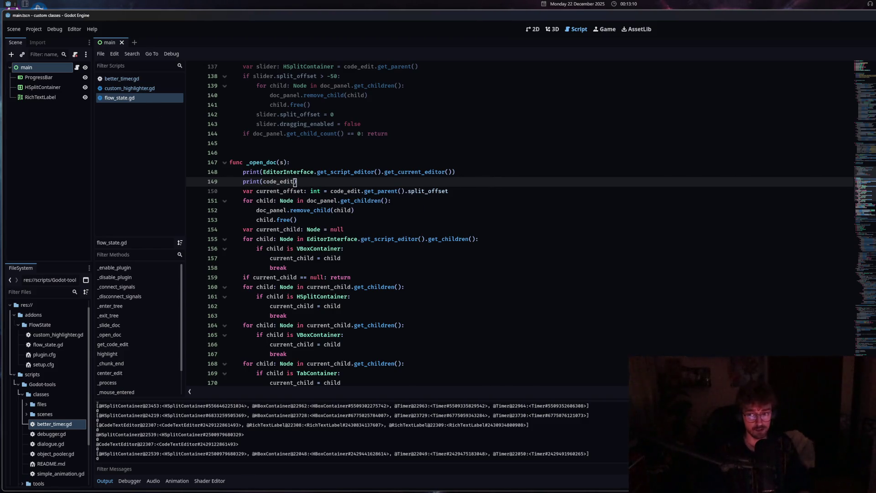
key("ctrl+alt+k")
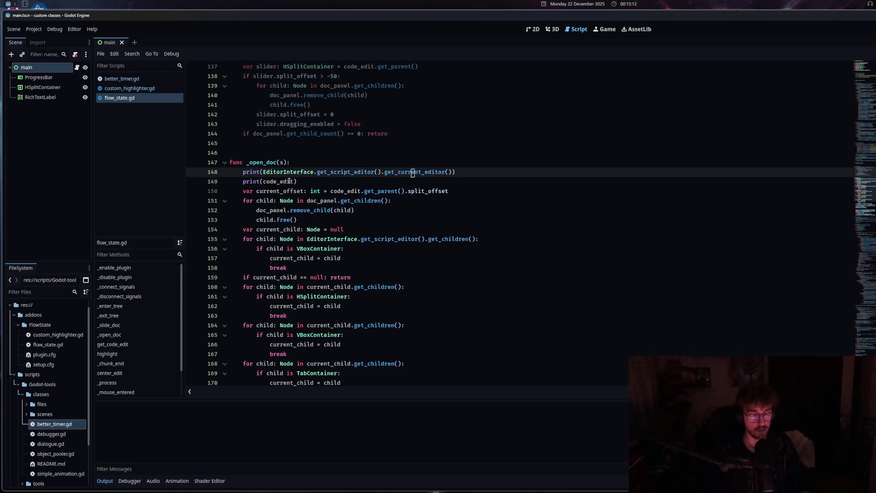
left_click(129, 79)
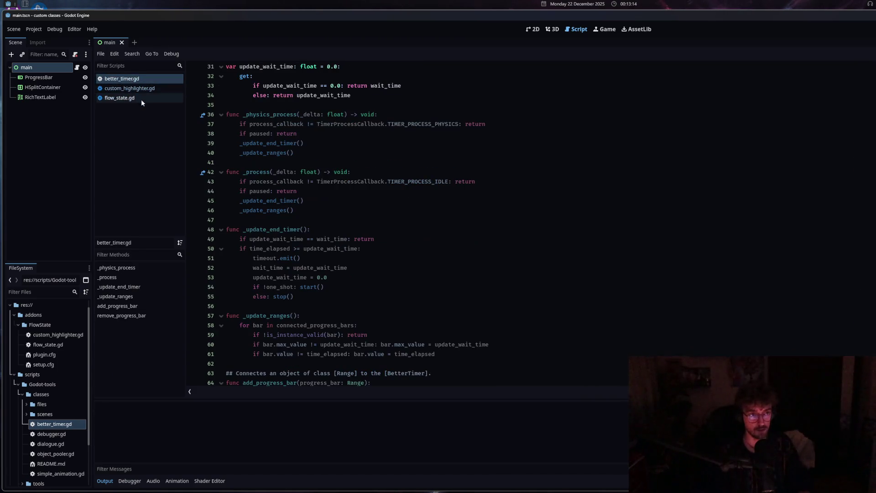
left_click(285, 134)
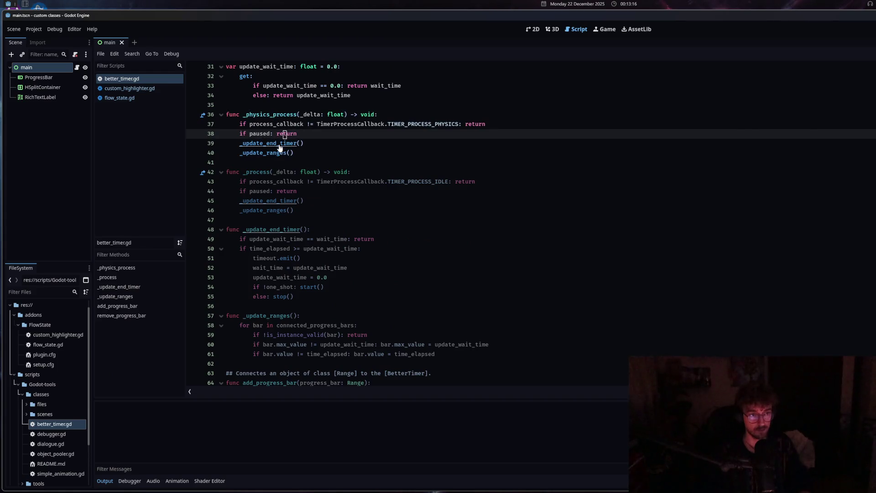
key("alt+Left")
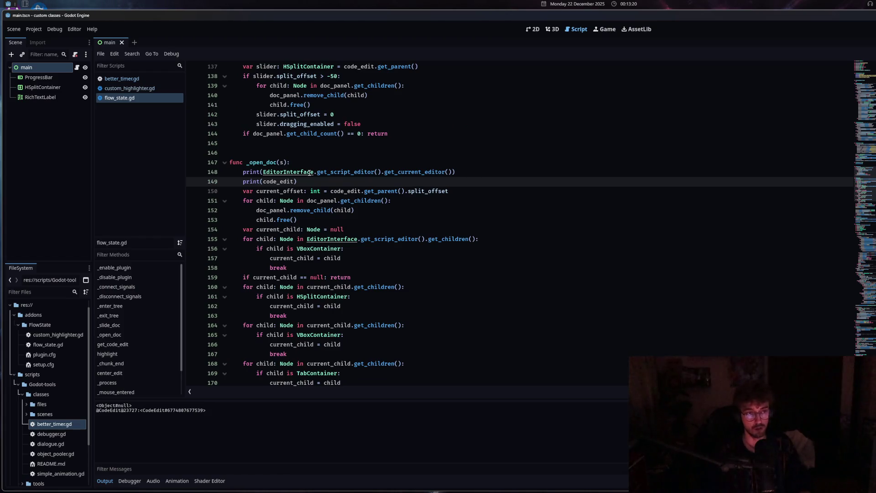
- Trigger the prints again, then cut the current-editor print from line 148
mouse_move(309, 173)
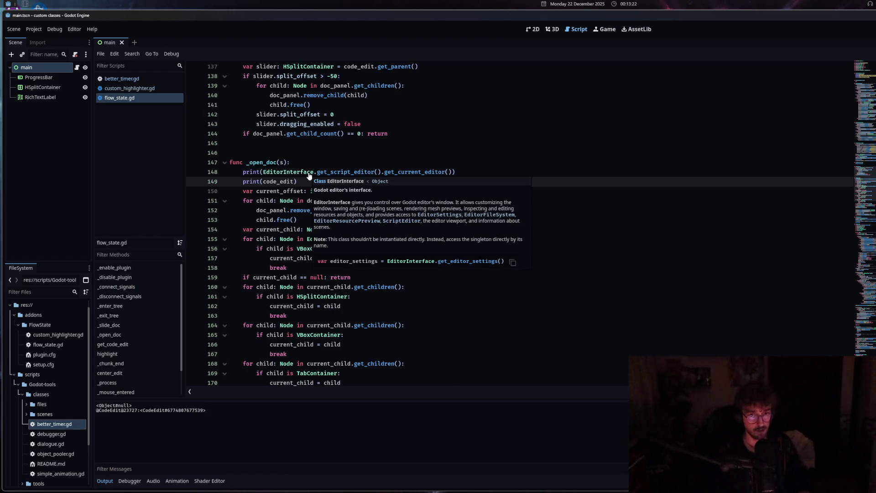
left_click(378, 172)
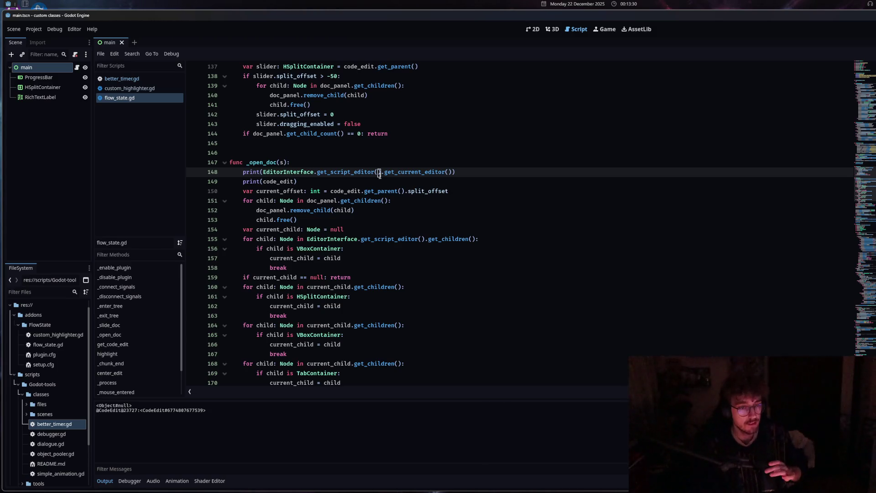
left_click(318, 181)
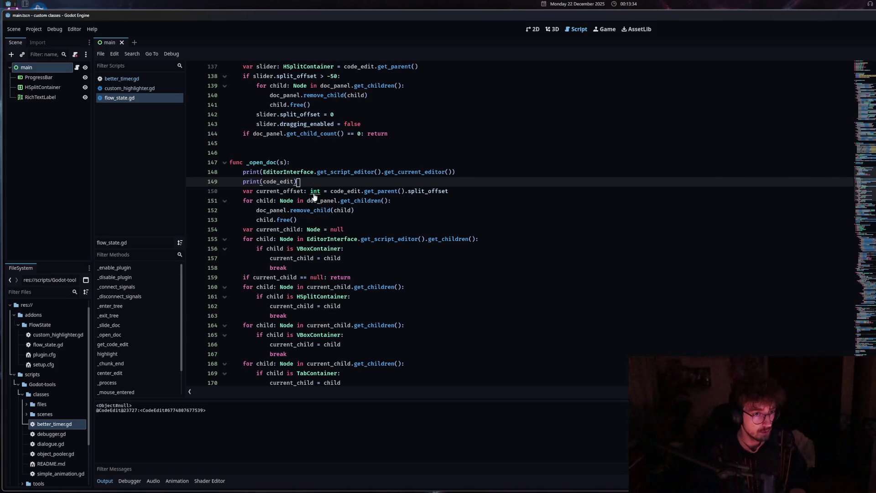
key("Down")
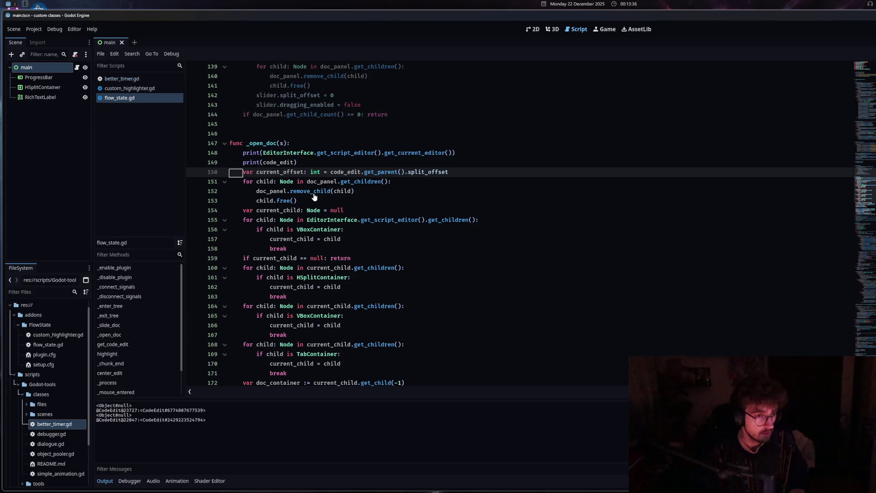
mouse_move(322, 159)
left_mouse_down()
mouse_move(351, 153)
mouse_move(212, 158)
left_mouse_up()
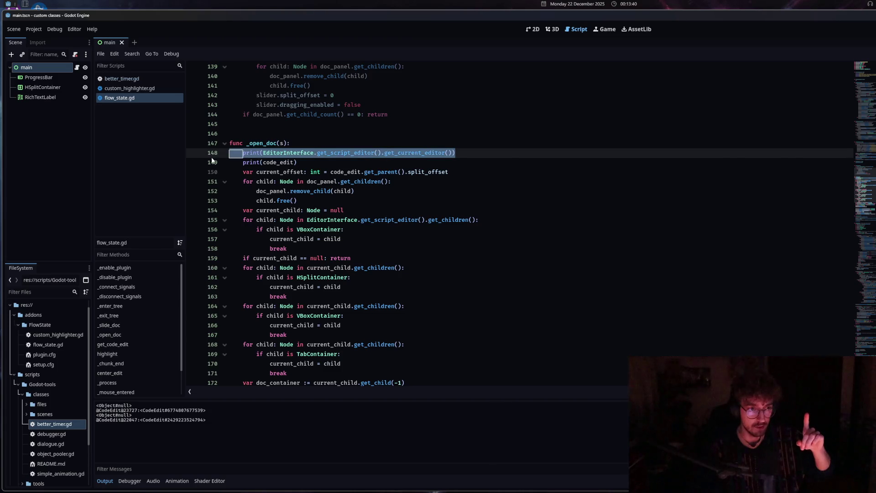
key("ctrl+x")
- Replace print(code_edit) with EditorInterface.get_script_editor().script and scroll the method suggestions
left_click(244, 163, "shift")
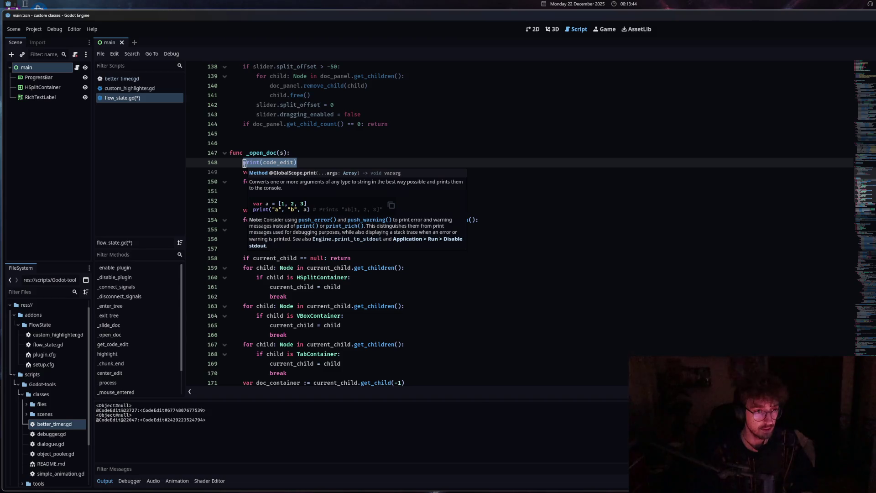
key("BackSpace")
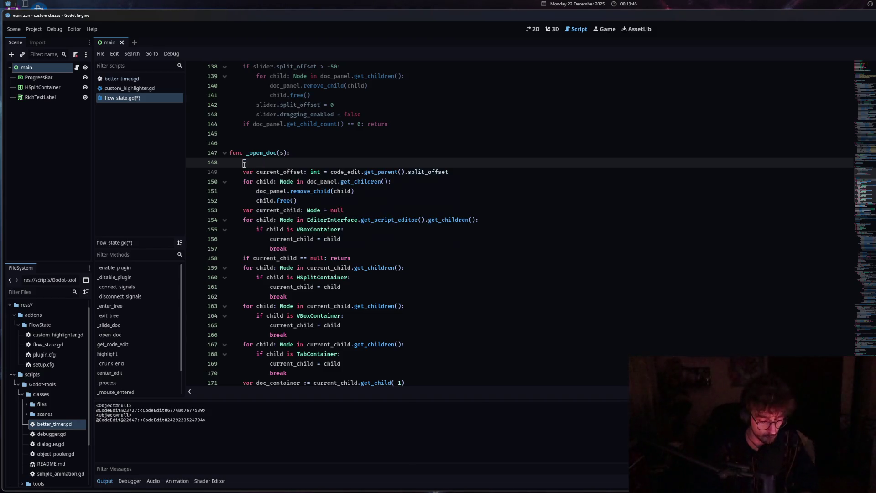
type("EditorInt")
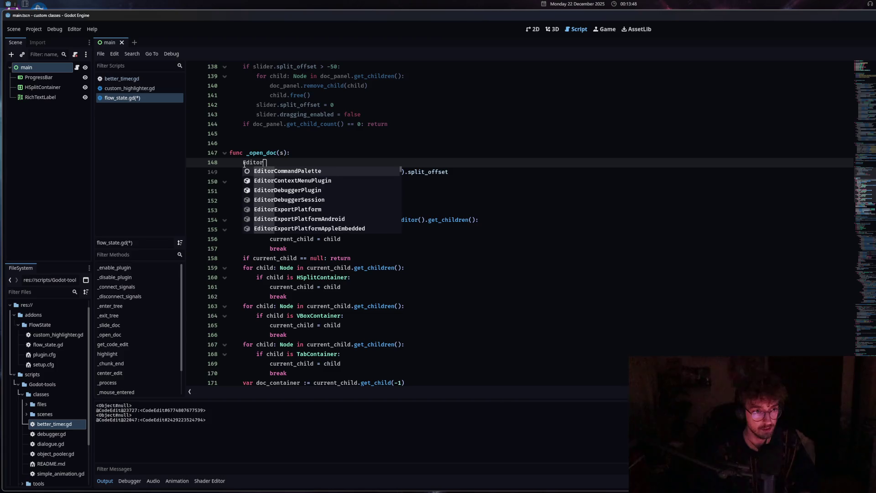
key("Return")
type(".swit")
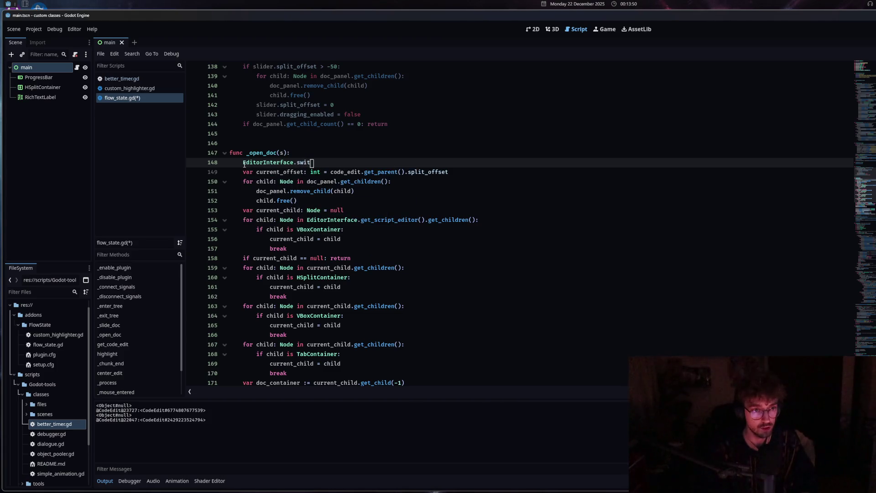
key("BackSpace")
key("BackSpace")
key("BackSpace")
key("BackSpace")
type("c")
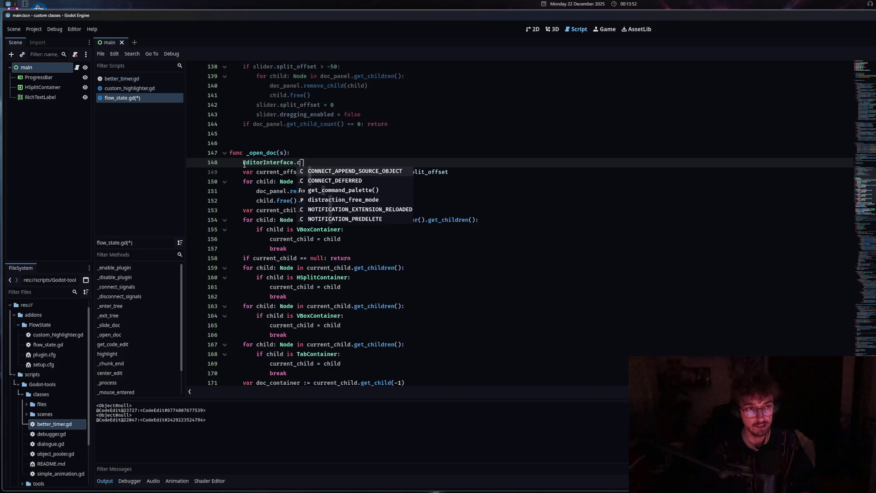
type("ript")
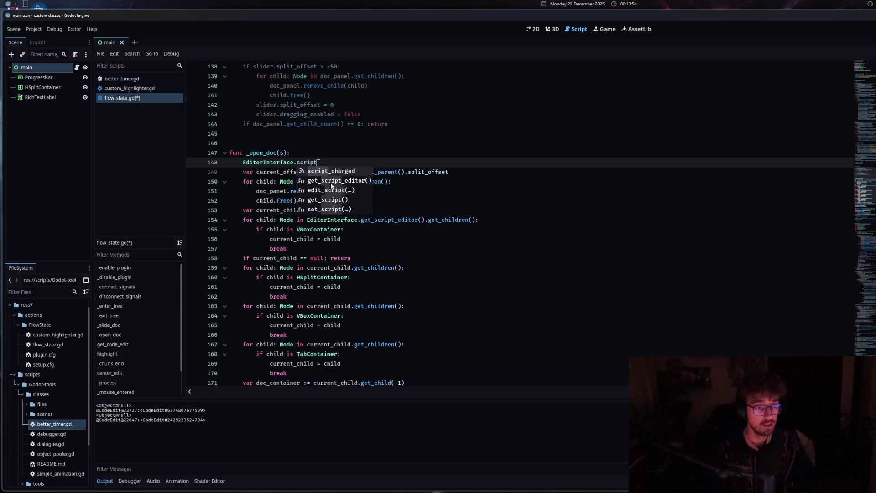
double_click(359, 182)
type(".set")
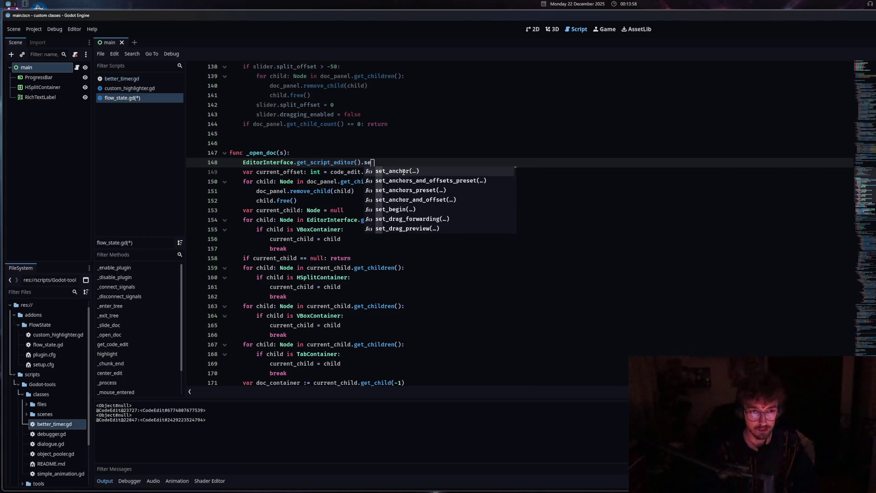
type("_")
key("BackSpace")
key("BackSpace")
key("BackSpace")
type("cript")
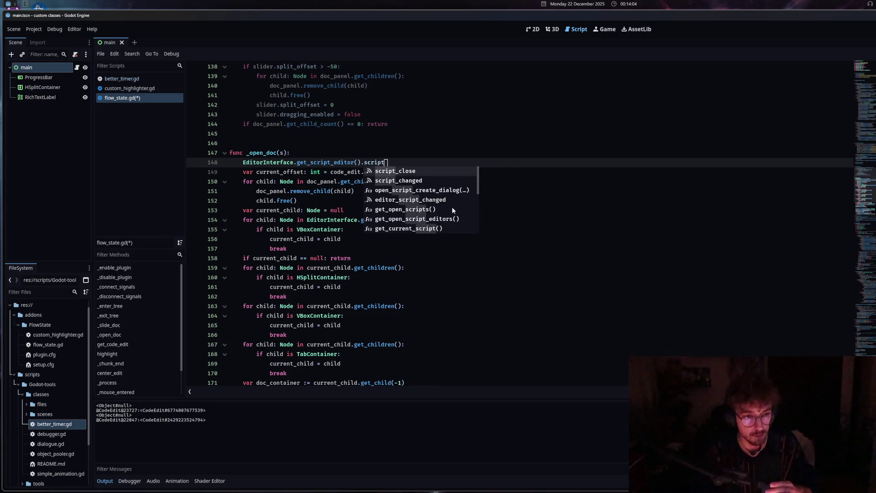
scroll(451, 209, "down", 5)
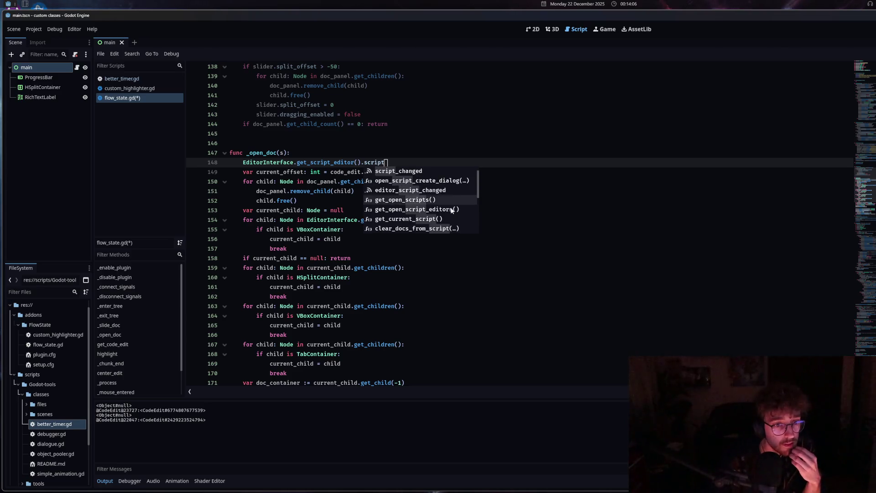
scroll(451, 210, "down", 6)
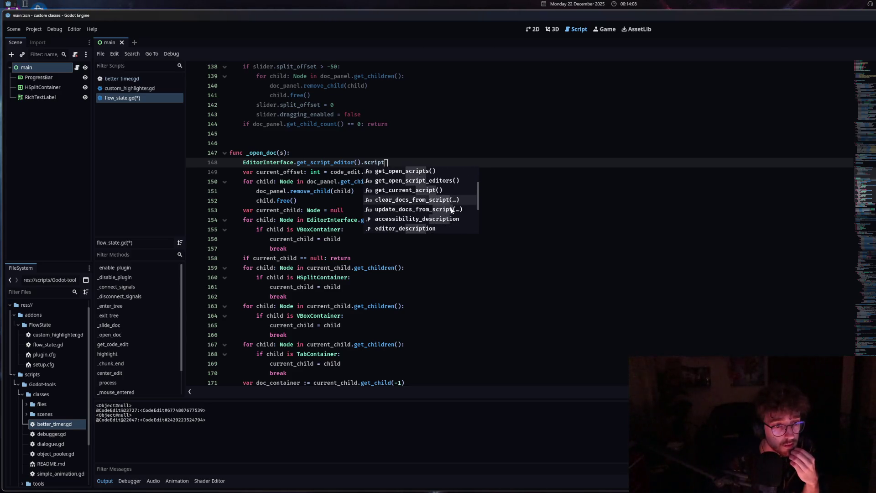
scroll(450, 209, "down", 2)
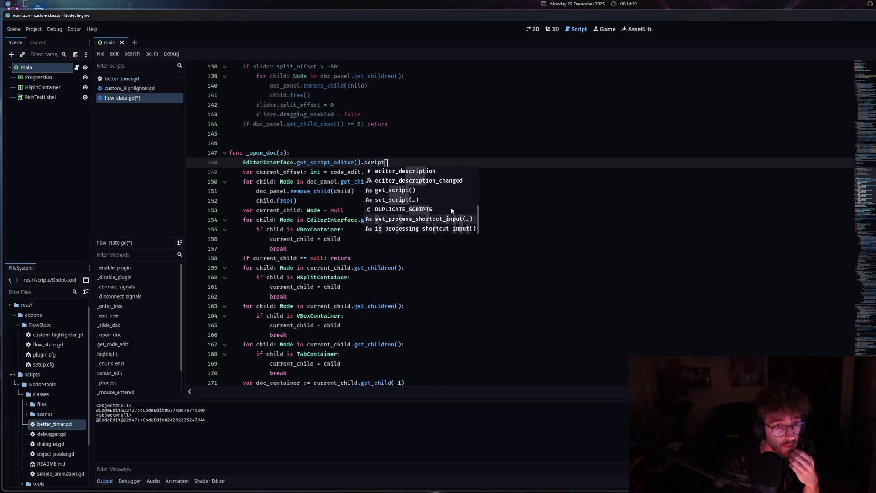
- Dismiss the suggestions and launch the Zen browser from the app launcher
left_click(395, 161)
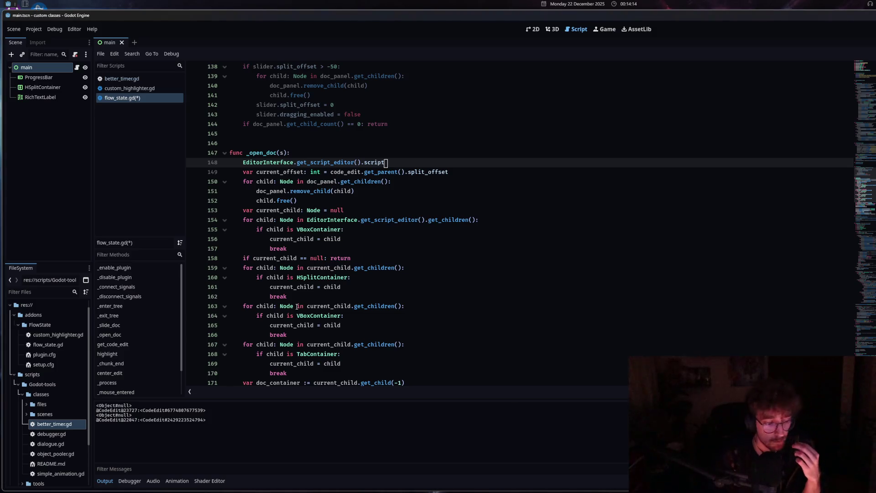
key("super+space")
left_click(516, 153)
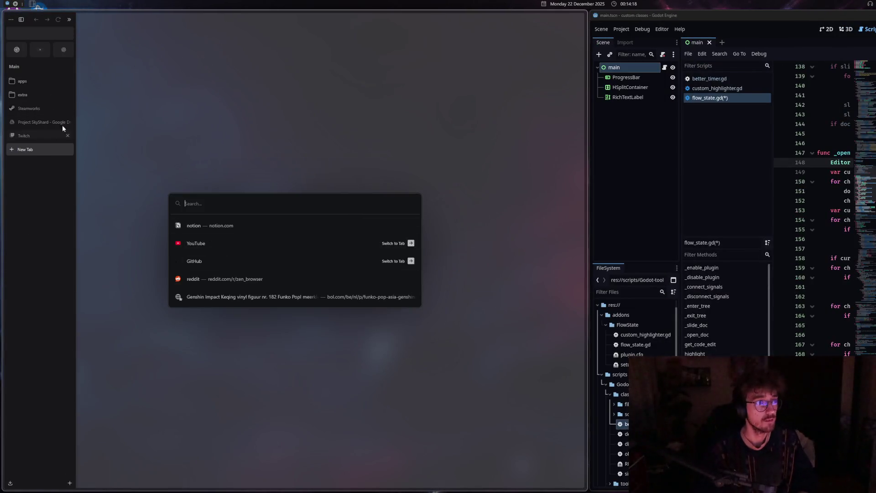
- Open the earlier Godot side-docs-dock chat in ChatGPT, read its answer, and begin a follow-up
left_click(69, 48)
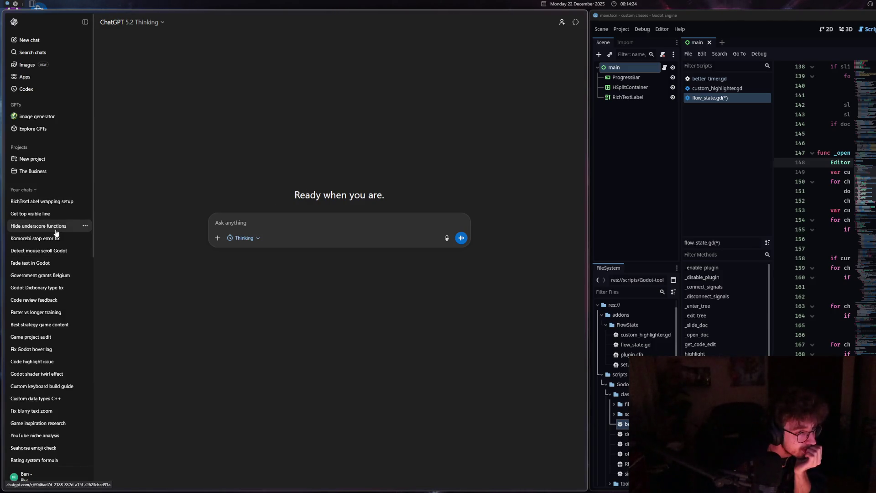
left_click(55, 231)
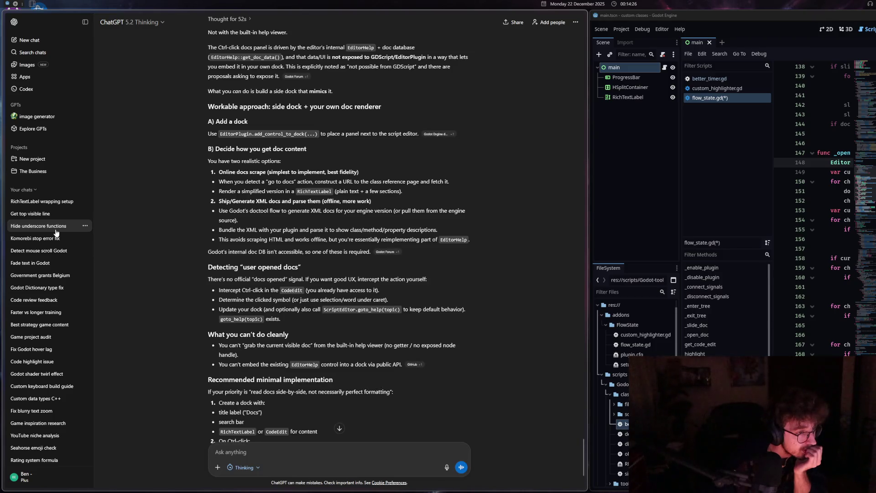
scroll(358, 323, "down", 5)
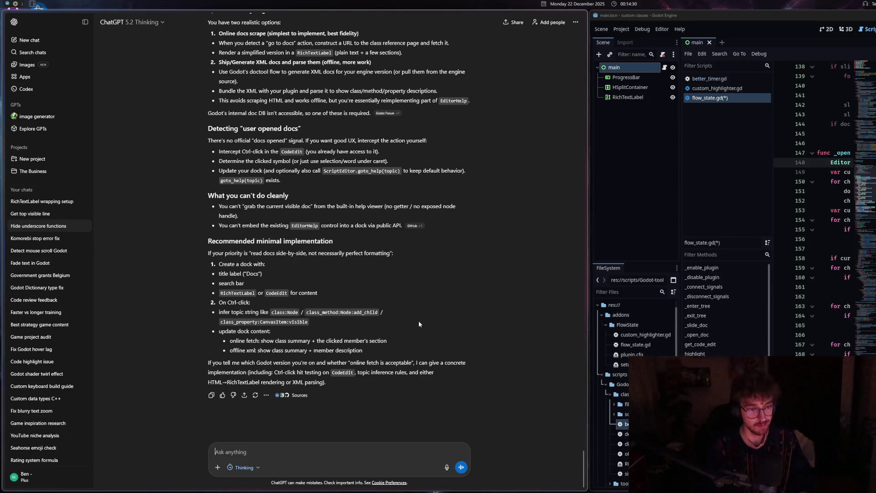
type("how")
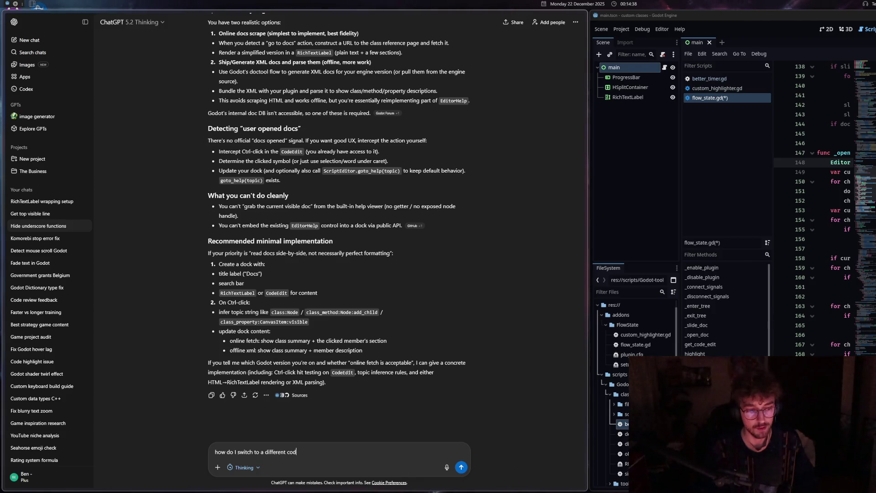
- Ask ChatGPT how to get back to the script being written after opening docs
type("itor? for examp")
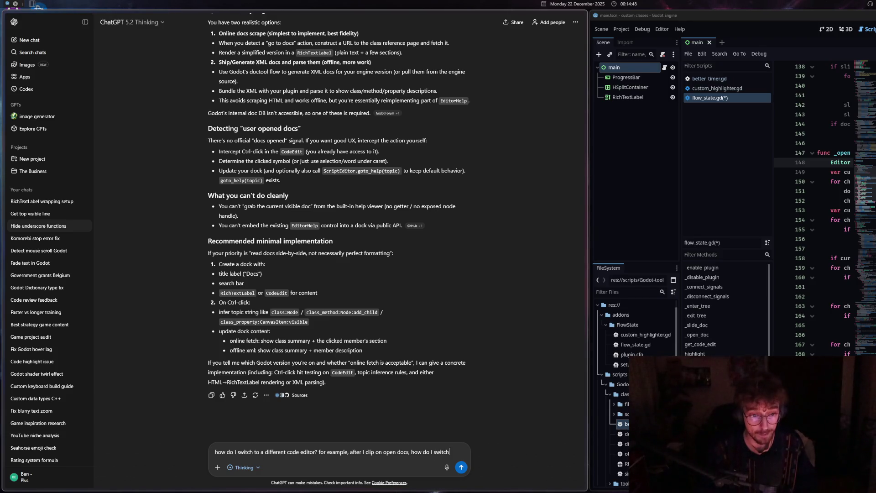
type("to the script I was writing")
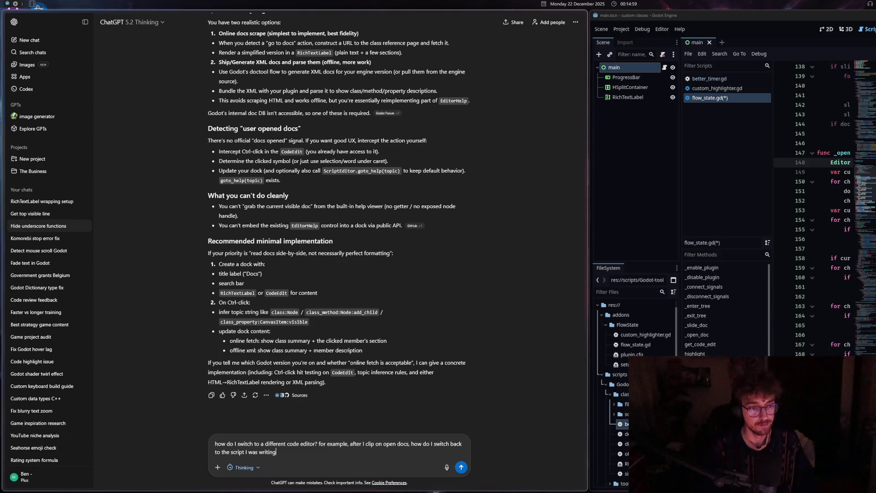
key("Return")
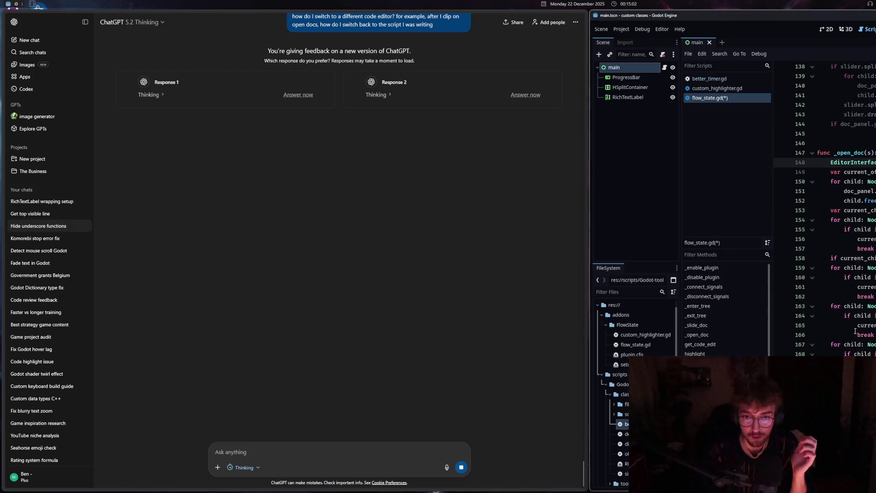
left_click(581, 137)
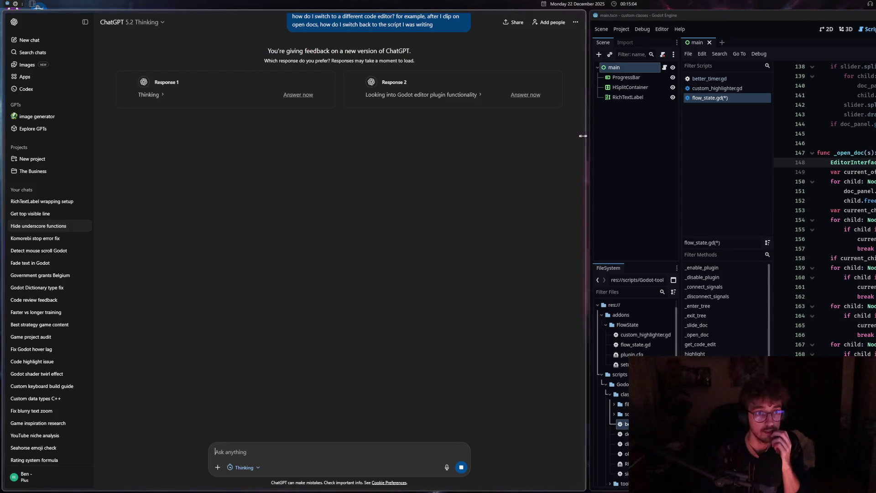
- Narrow the ChatGPT window and delete the script-editor lookup at the end of line 148
left_click_drag(587, 137, 468, 136)
left_click(809, 238)
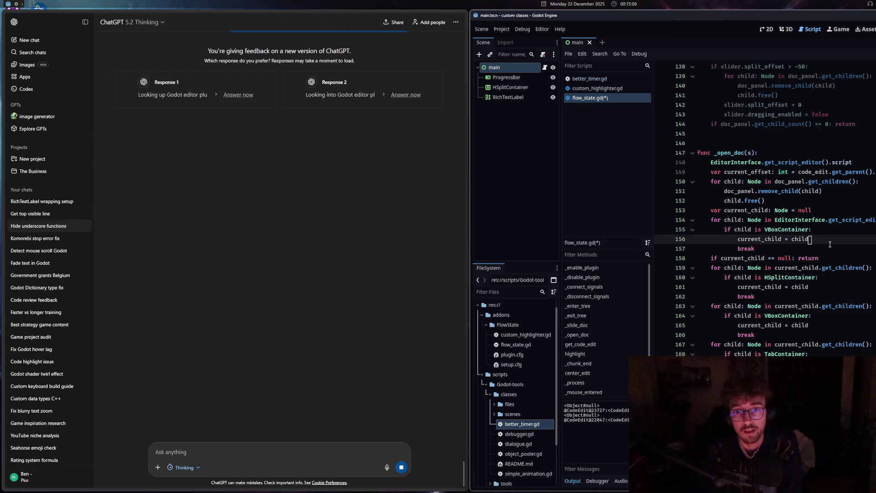
mouse_move(573, 486)
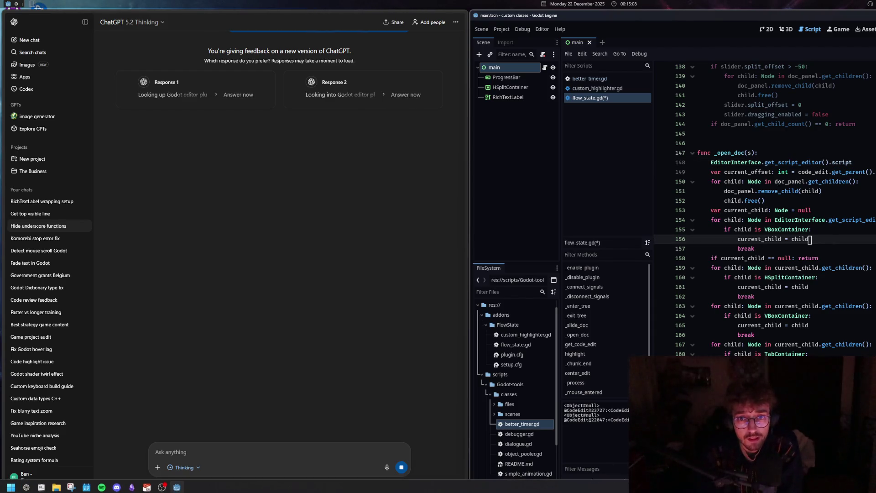
left_click_drag(862, 162, 833, 161)
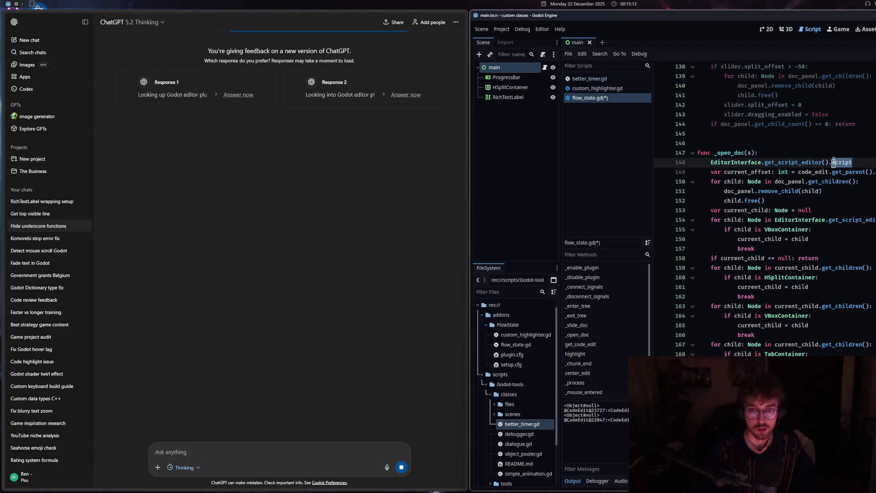
key("BackSpace")
key("BackSpace")
key("BackSpace")
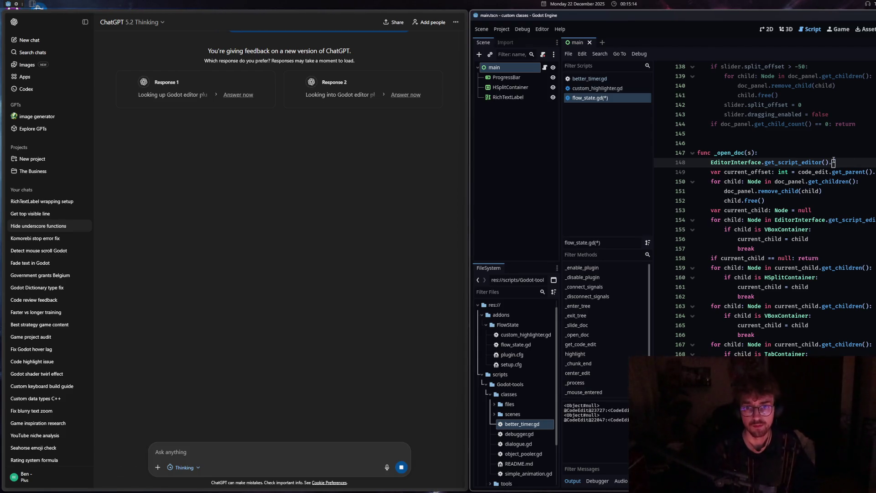
- Try completing an edit_script call on line 148 via autocompletion
type(".")
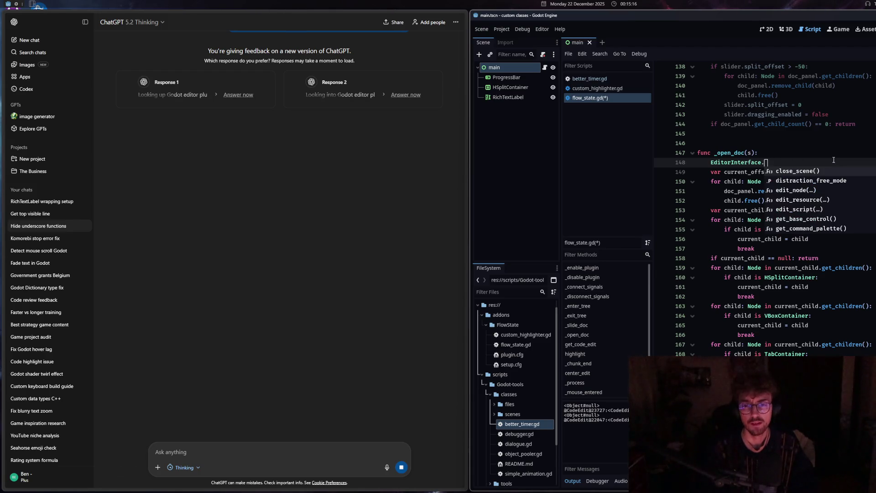
type("select")
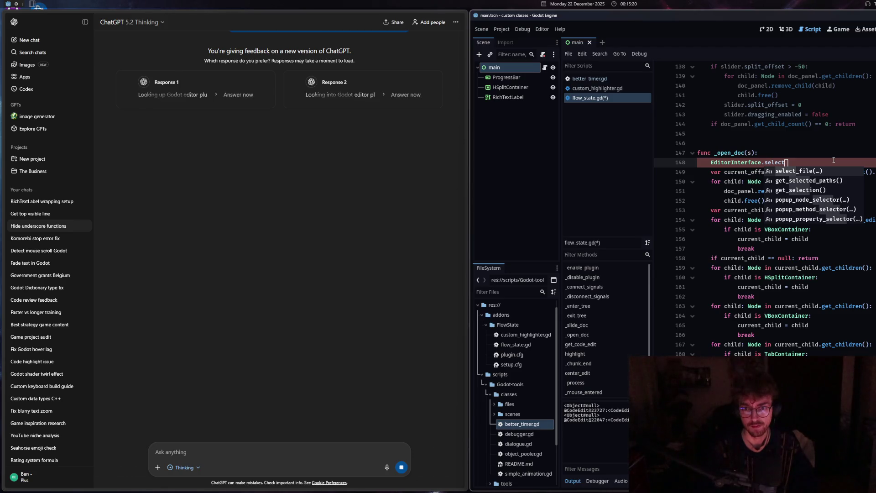
key("BackSpace")
key("BackSpace")
key("BackSpace")
key("BackSpace")
key("BackSpace")
type("cript")
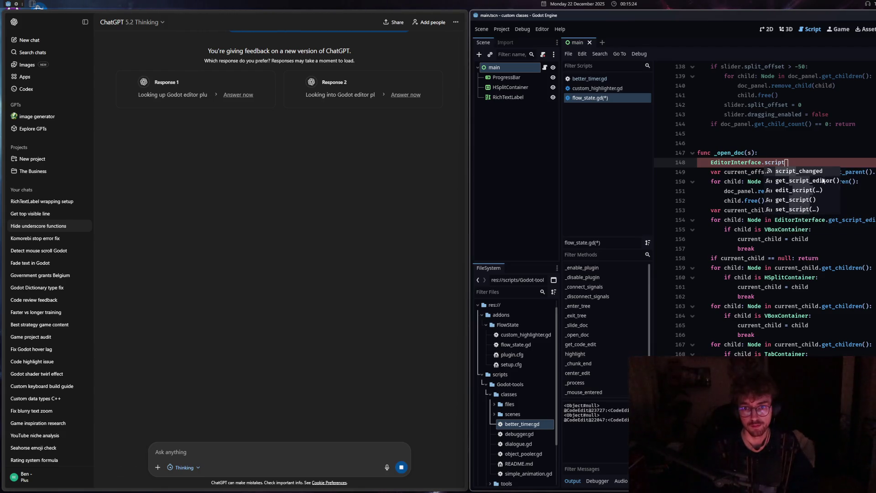
key("Down")
key("Down")
key("Return")
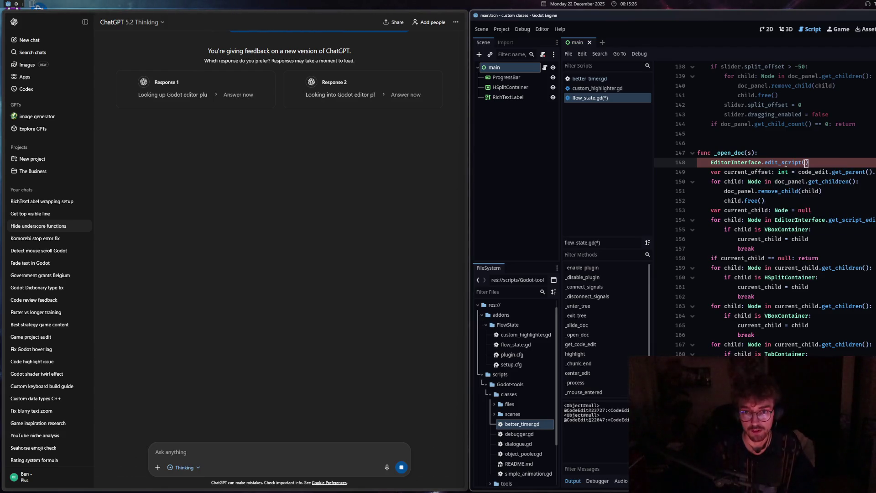
- Replace the edit_script call on line 148 with an unfinished EditorInterface.editor
mouse_move(785, 163)
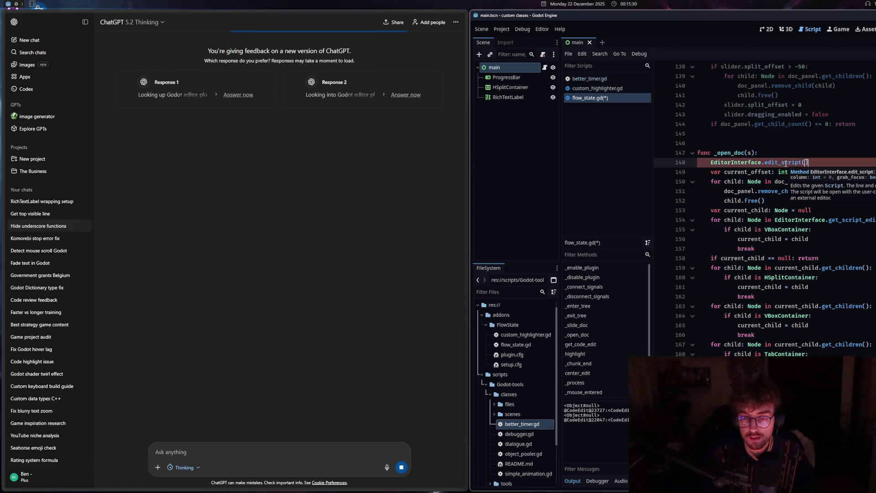
key("ctrl+BackSpace")
key("ctrl+BackSpace")
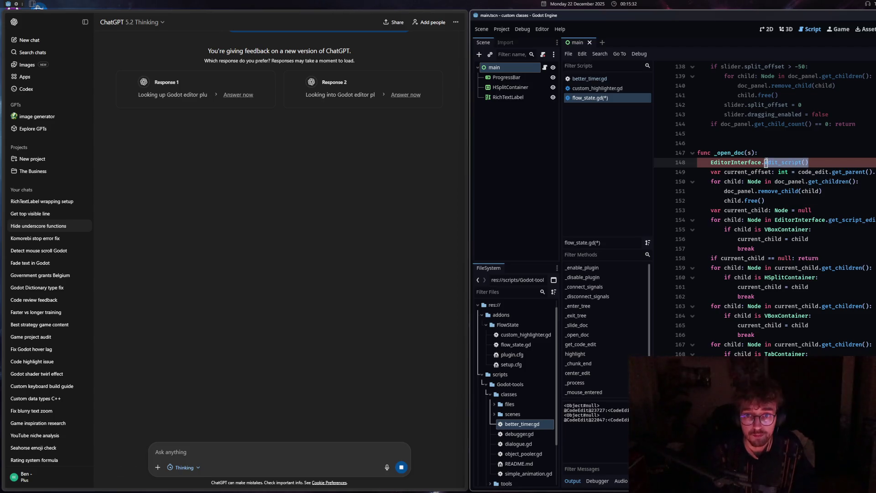
type(".sc")
key("BackSpace")
key("BackSpace")
key("BackSpace")
type(".editor")
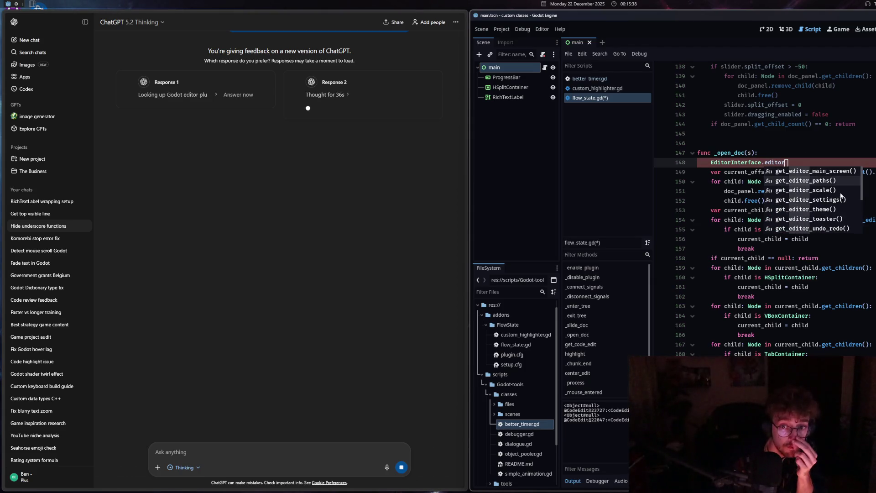
- Scroll through ChatGPT's two answers about jumping back to a script
scroll(839, 199, "down", 1)
scroll(840, 195, "up", 1)
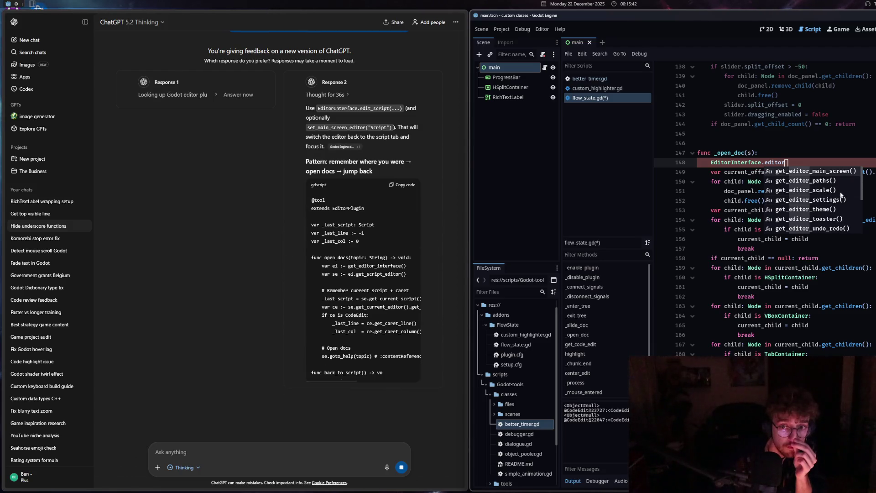
left_click(378, 227)
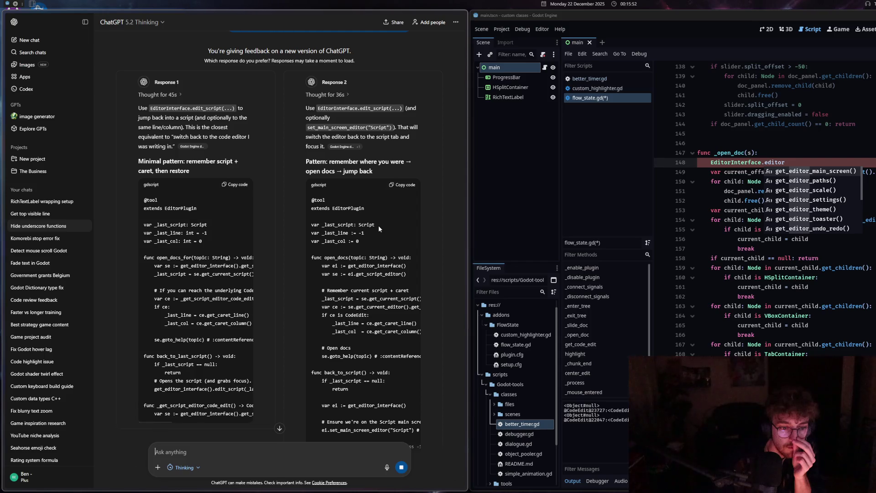
scroll(379, 226, "down", 1)
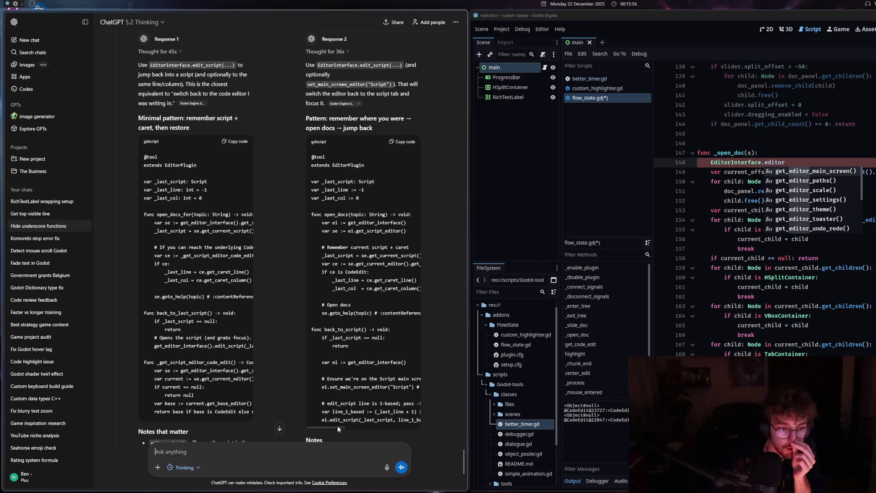
scroll(334, 425, "right", 2)
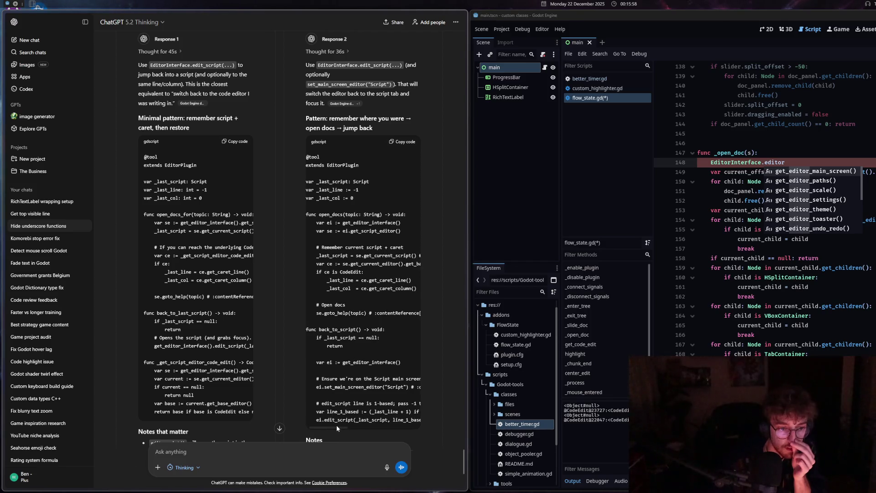
- Make line 148 call EditorInterface.set_main_screen_editor() using autocompletion
left_click(766, 218)
key("Escape")
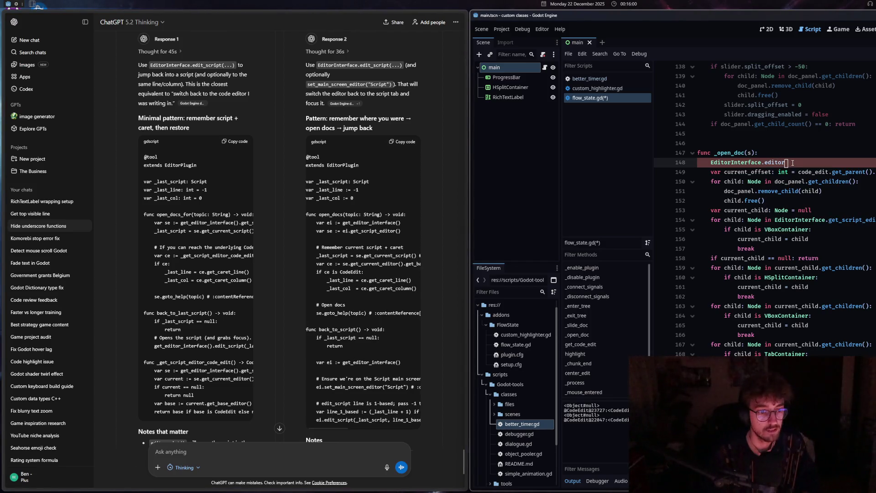
key("BackSpace")
key("BackSpace")
key("BackSpace")
type("set_")
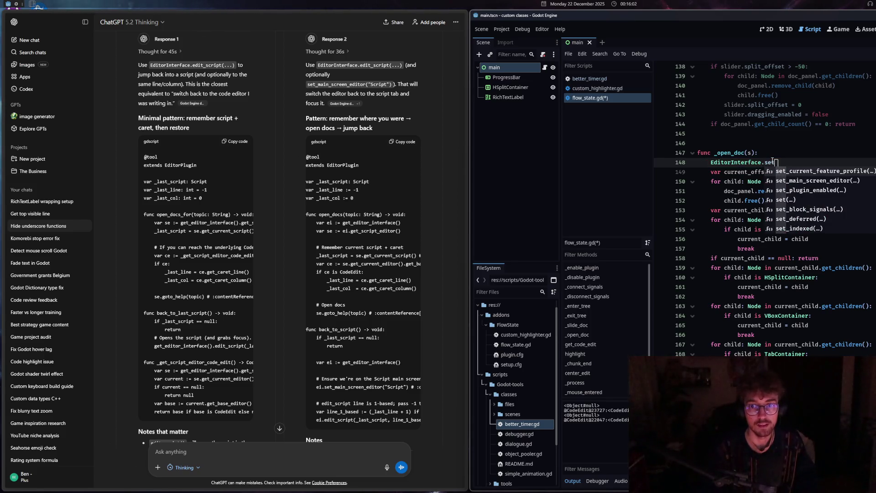
key("Down")
key("Return")
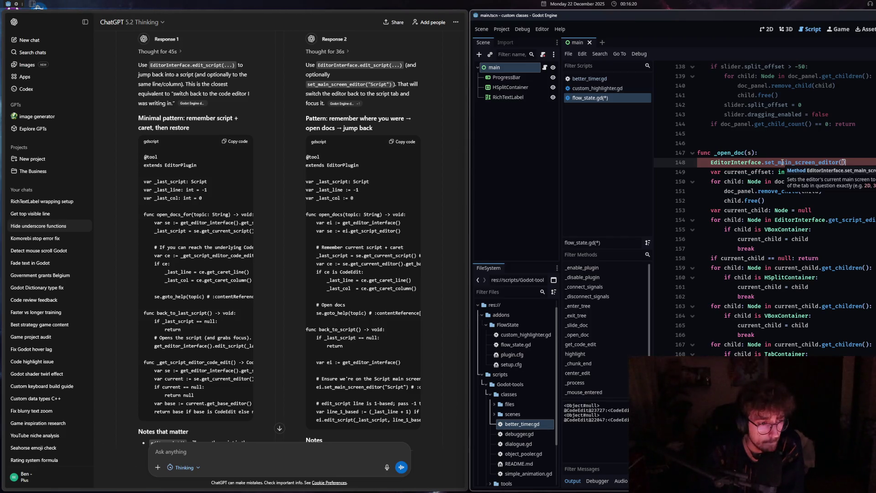
scroll(311, 326, "down", 2)
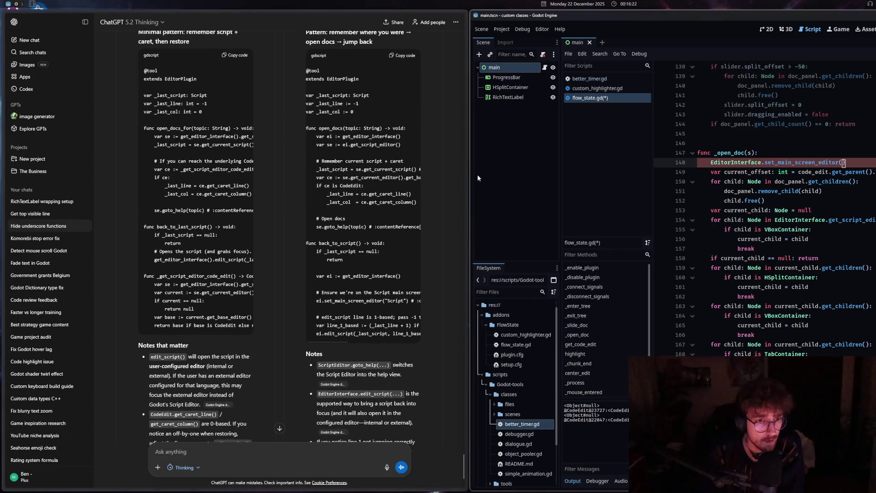
left_click_drag(470, 173, 575, 215)
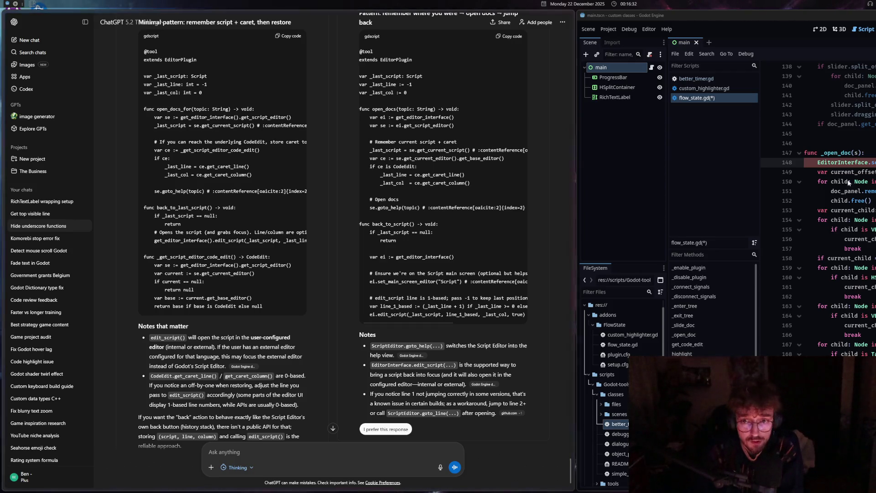
- Compare ChatGPT's open_docs and back_to_last_script examples, then maximize Godot again
type("e")
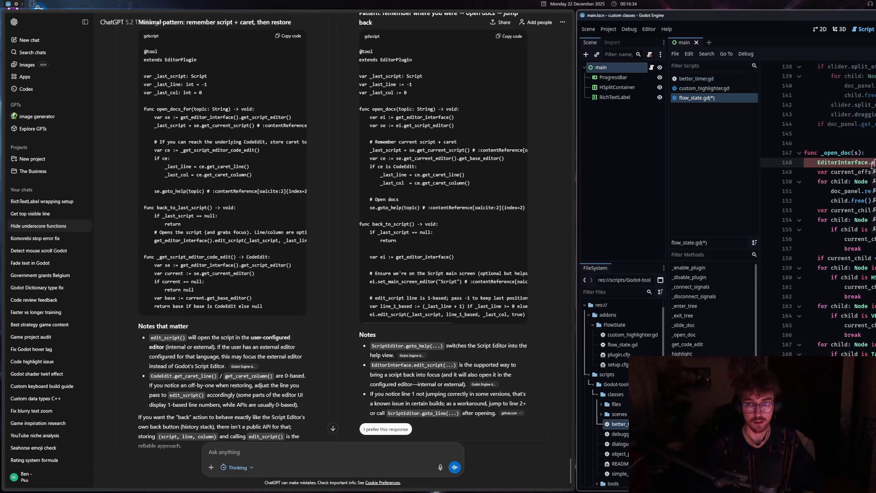
key("Escape")
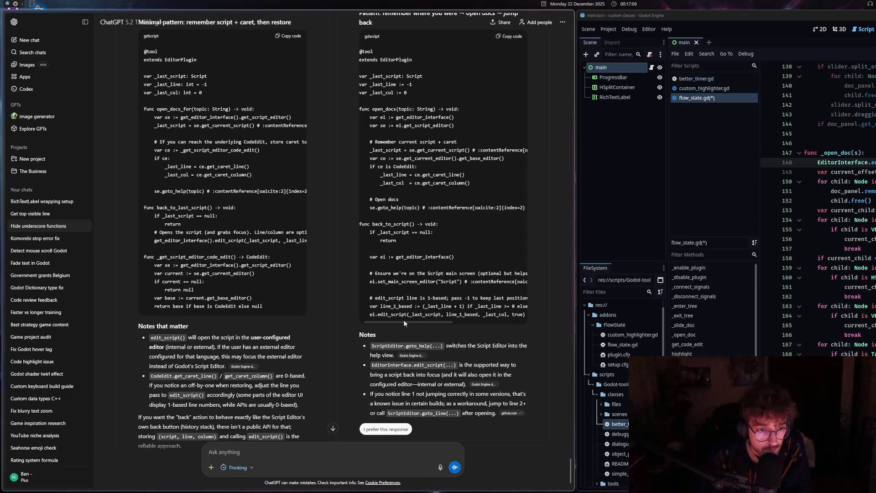
scroll(410, 316, "down", 1)
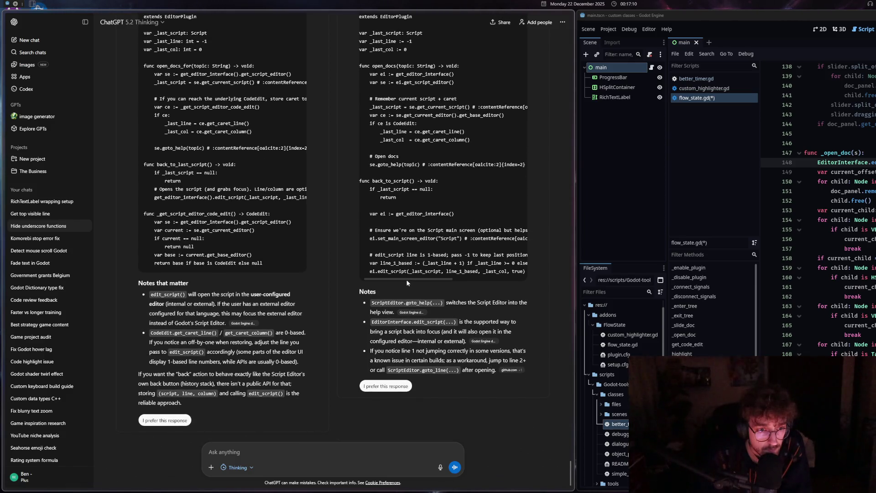
left_click_drag(406, 279, 409, 279)
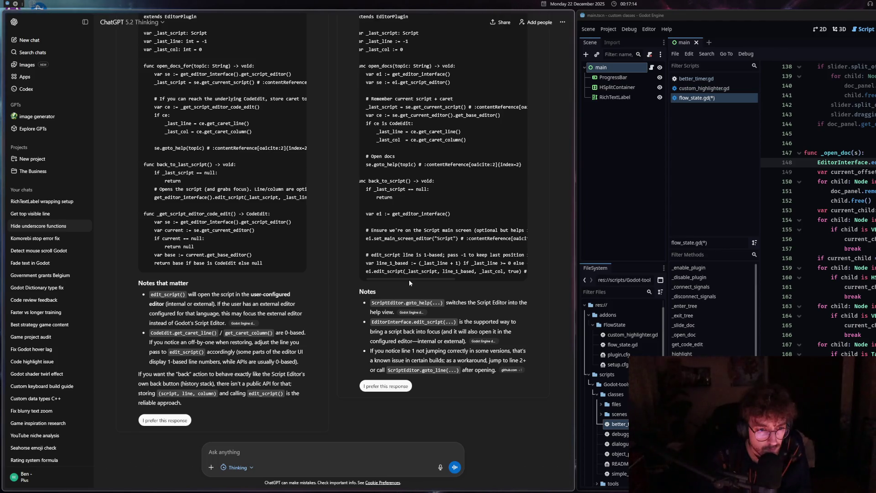
left_click_drag(409, 279, 403, 280)
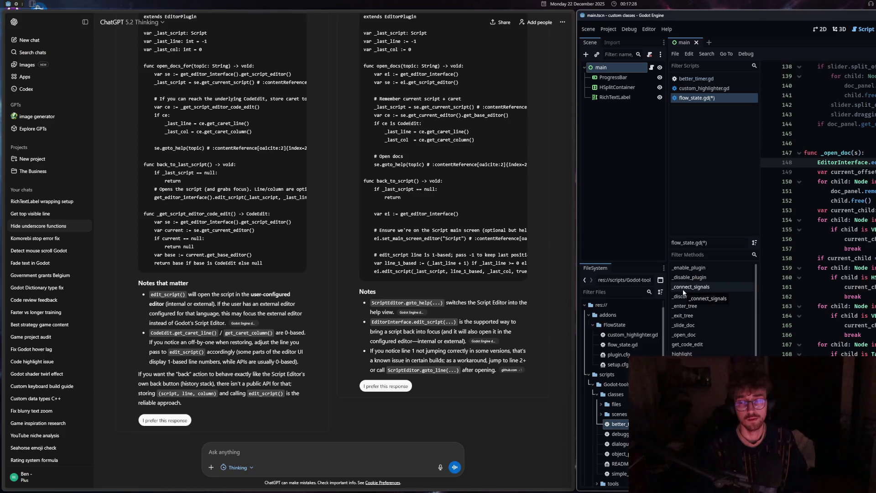
key("super+Down")
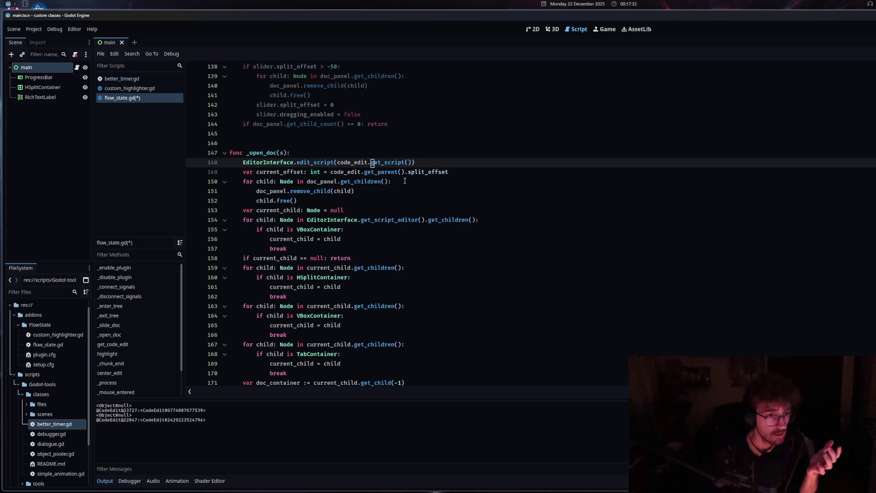
- Save flow_state.gd
left_click(243, 163)
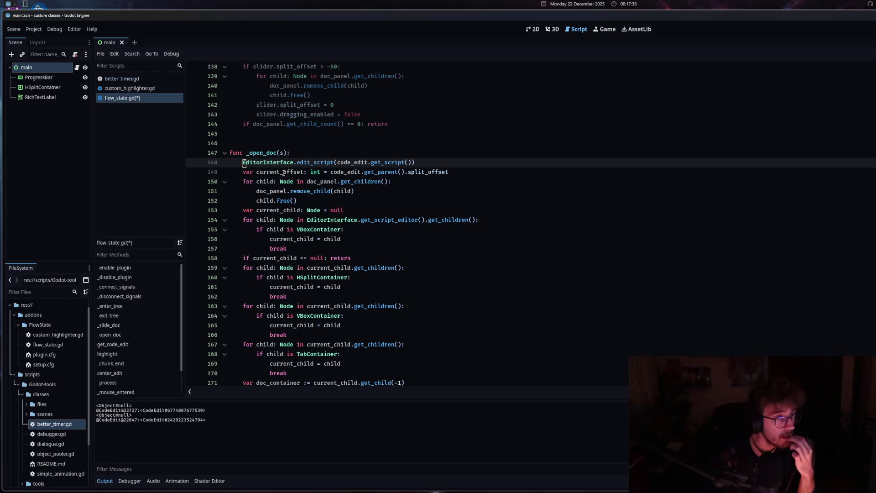
left_click(301, 172)
key("ctrl+s")
scroll(320, 223, "down", 5)
scroll(336, 196, "up", 4)
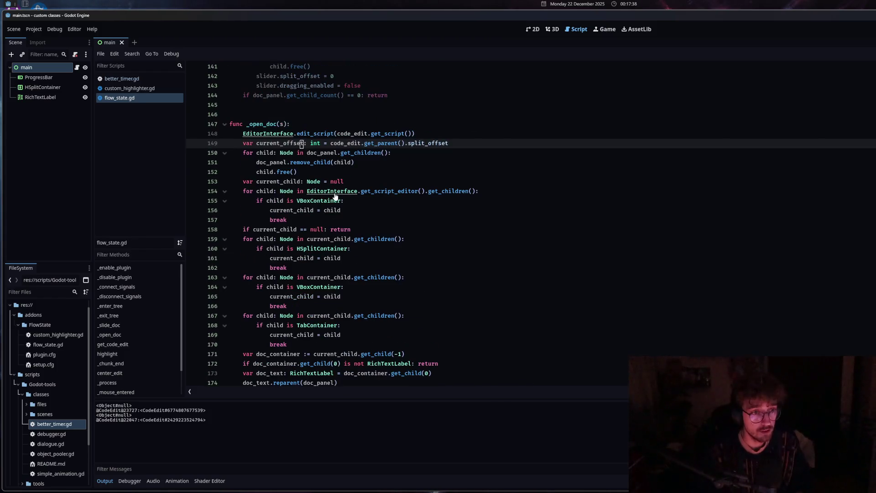
left_click(335, 192)
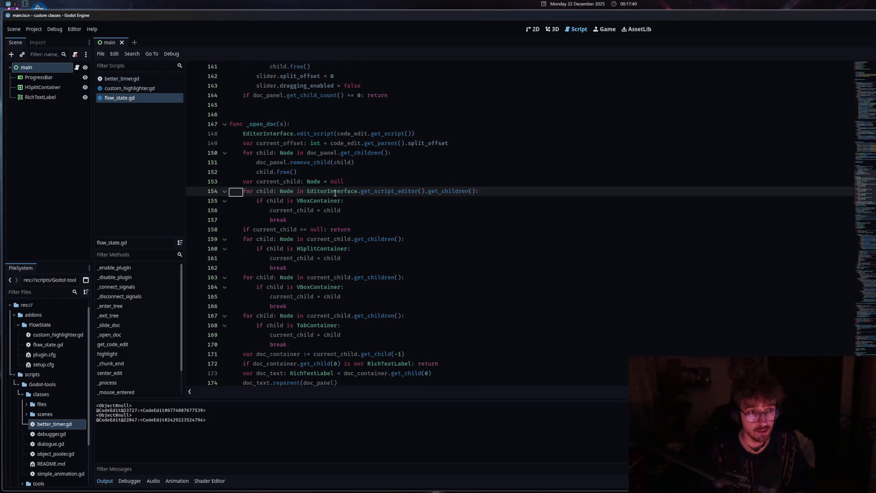
- Glance at better_timer.gd's _process function and return to flow_state.gd
key("alt+Left")
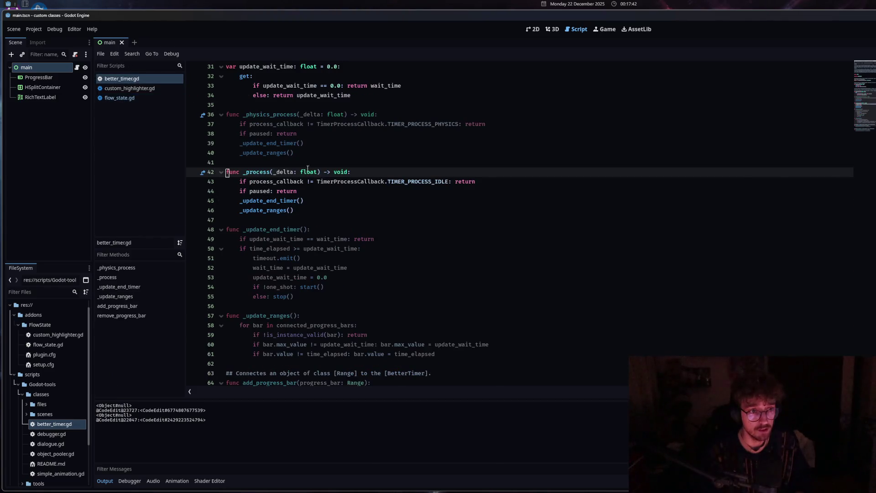
left_click(287, 200)
left_click(278, 192)
left_click(308, 173)
key("alt+Right")
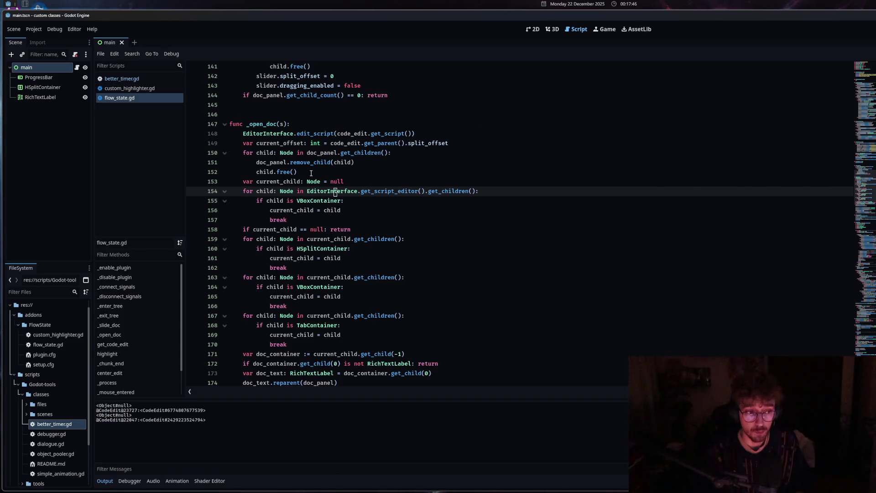
left_click(133, 81)
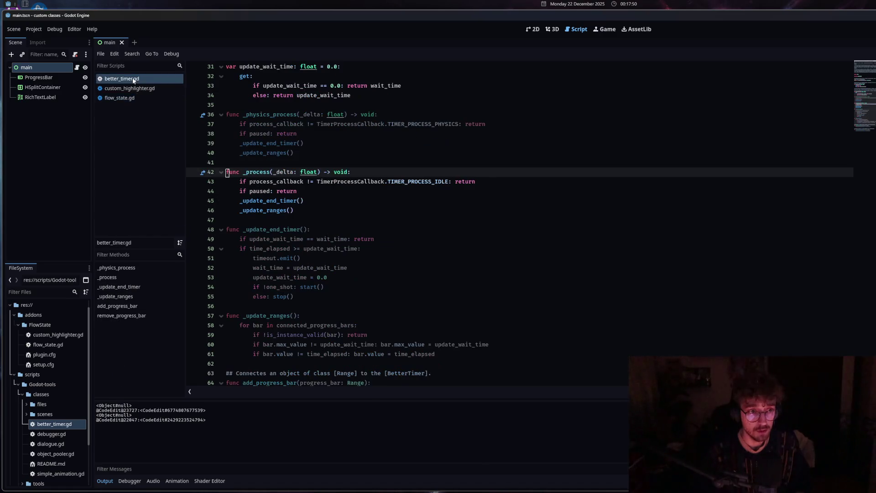
left_click(137, 97)
scroll(316, 249, "down", 4)
scroll(315, 248, "up", 7)
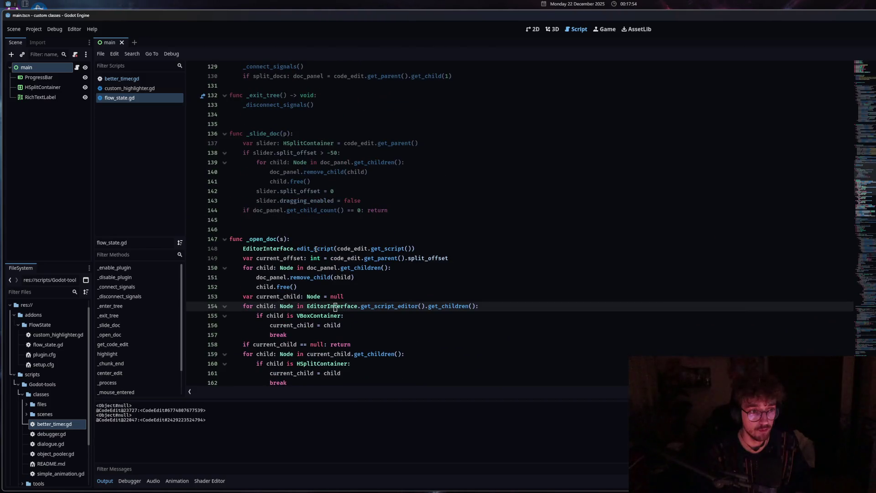
- Check the printed CodeEdit lines in the Output and review _open_doc's lines 148-151
left_click(315, 249)
left_click_drag(96, 410, 120, 418)
left_click(138, 420)
scroll(309, 274, "down", 10)
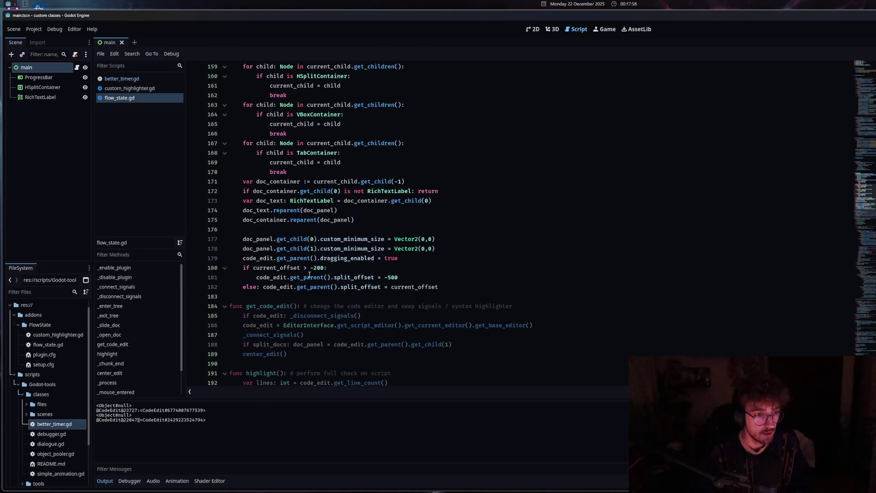
scroll(309, 274, "up", 14)
scroll(311, 246, "up", 3)
scroll(311, 246, "down", 10)
left_click(312, 190)
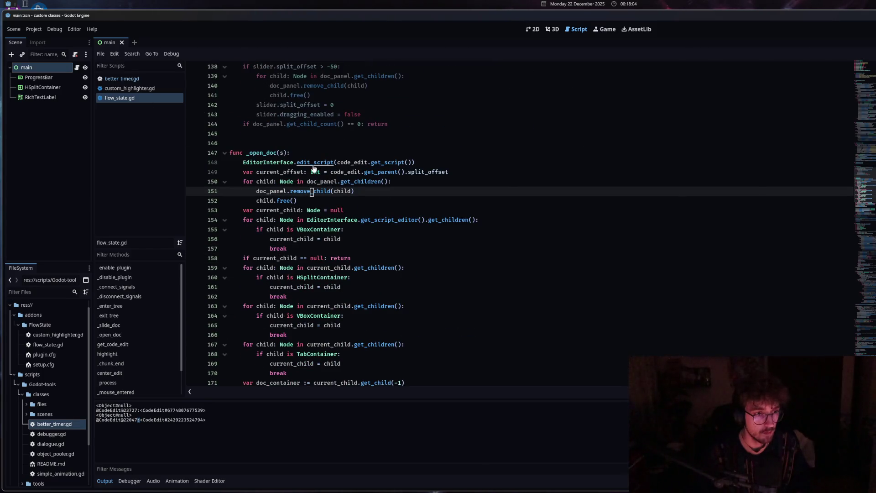
left_click(289, 164)
key("Home")
key("Home")
left_click(298, 181)
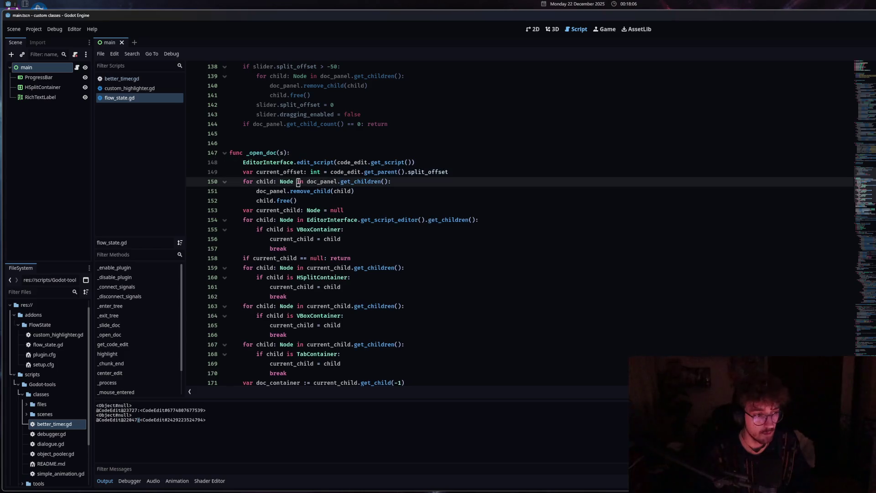
- Peek at custom_highlighter.gd and come back to flow_state.gd
left_click(151, 88)
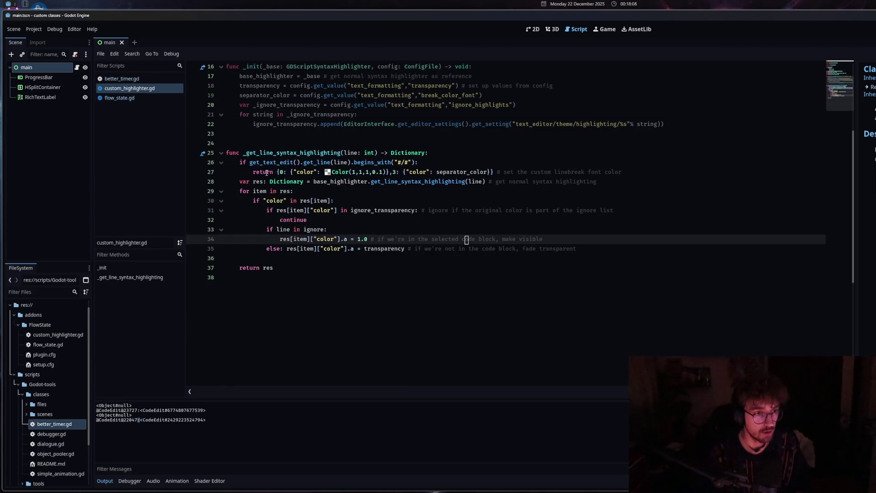
left_click(296, 181)
key("alt+Left")
left_click(332, 182)
- Add print(code_edit) below the edit_script call, trying then removing extra arguments
mouse_move(313, 162)
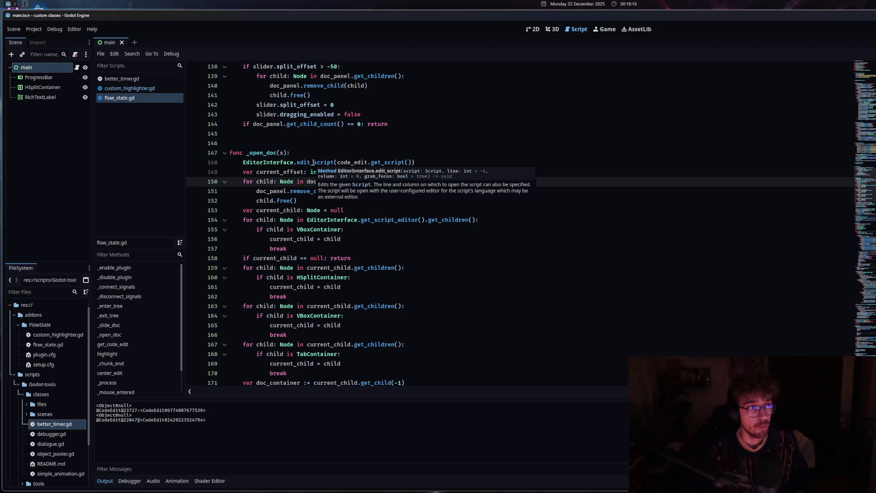
left_click(429, 162)
key("Return")
type("print(code_edit")
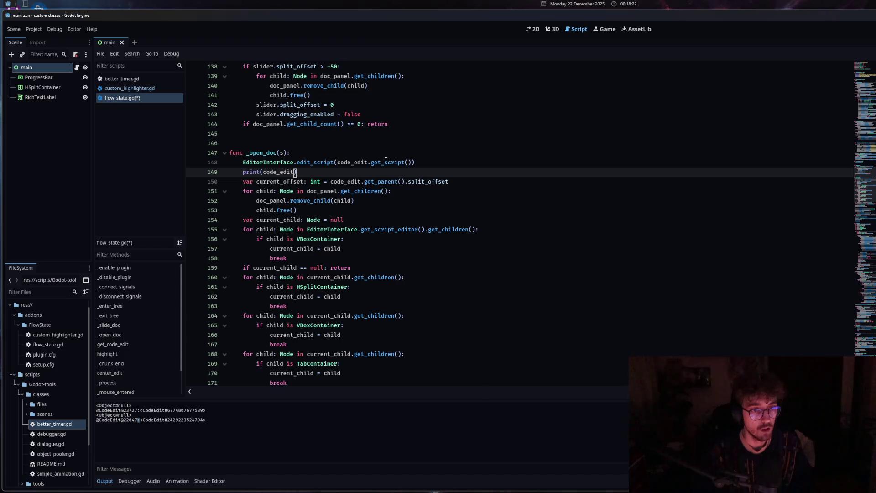
left_click(412, 162)
type(",-")
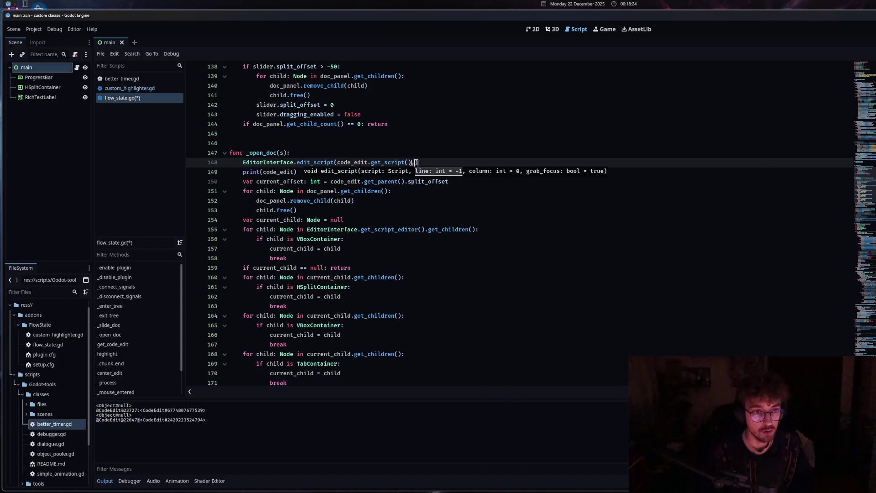
type("1,0")
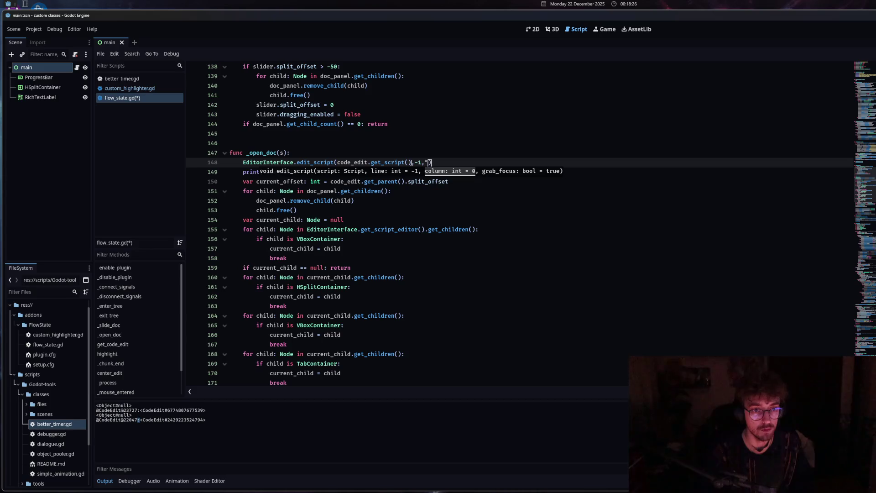
type(",")
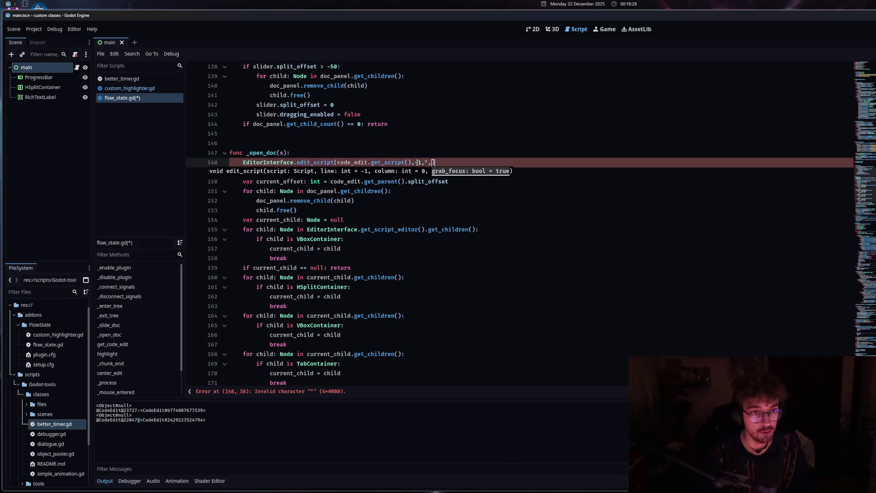
key("BackSpace")
key("BackSpace")
key("BackSpace")
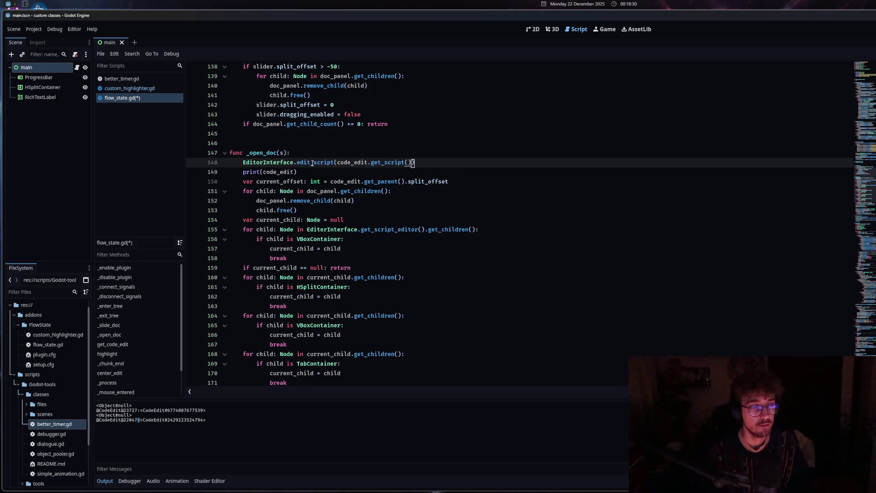
- Duplicate the print(code_edit) line so a second copy sits on line 150
mouse_move(312, 163)
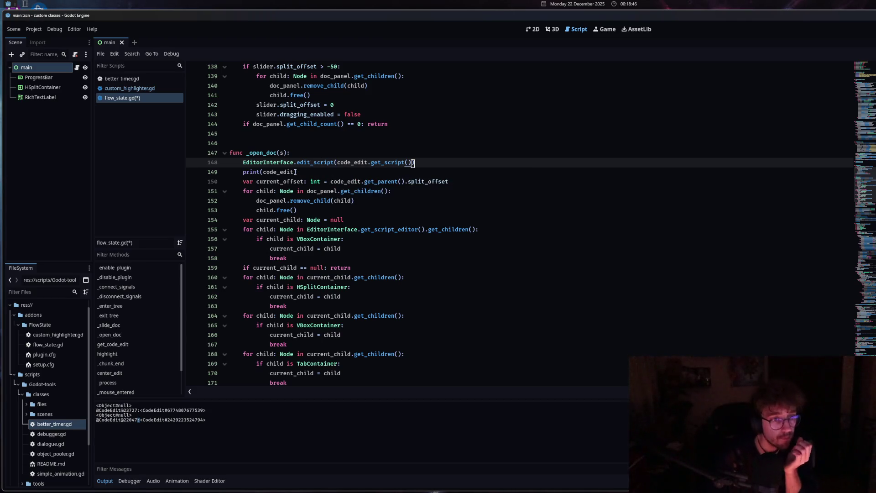
left_click(295, 173)
left_click_drag(298, 172, 242, 172)
left_click(320, 171)
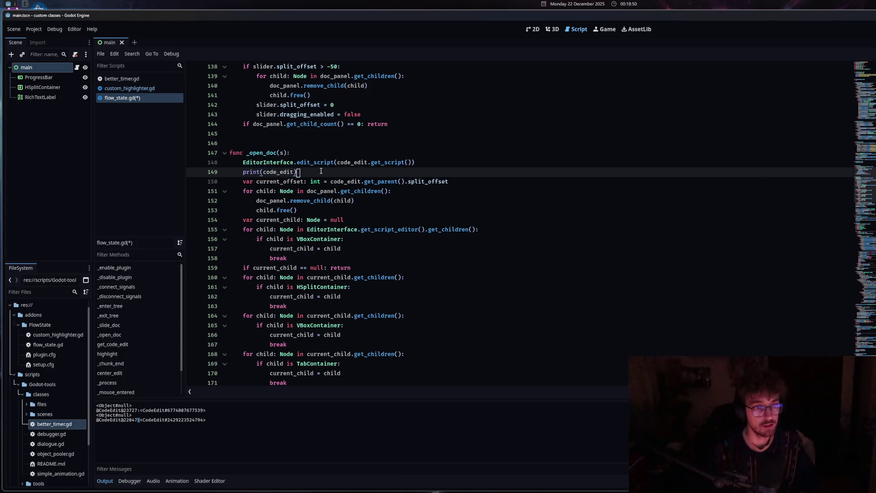
key("Return")
type("print(code_edit)")
left_click_drag(369, 163, 413, 163)
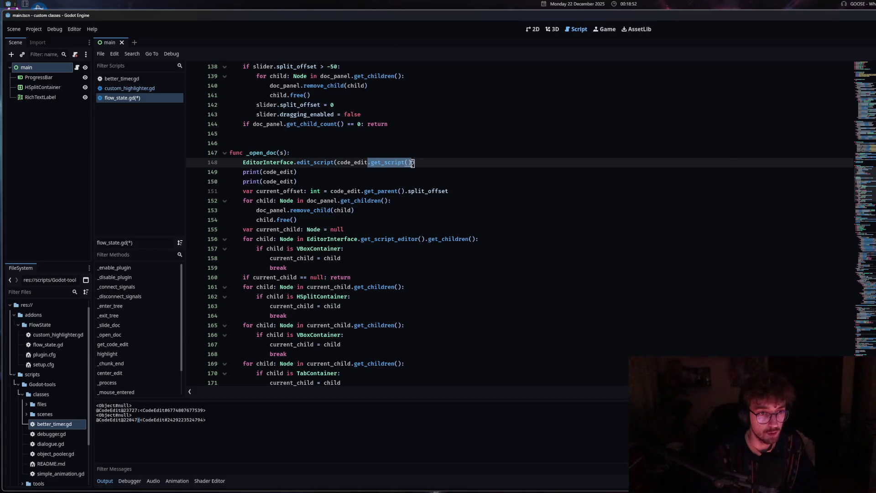
key("ctrl+c")
left_click(295, 181)
key("ctrl+v")
key("ctrl+s")
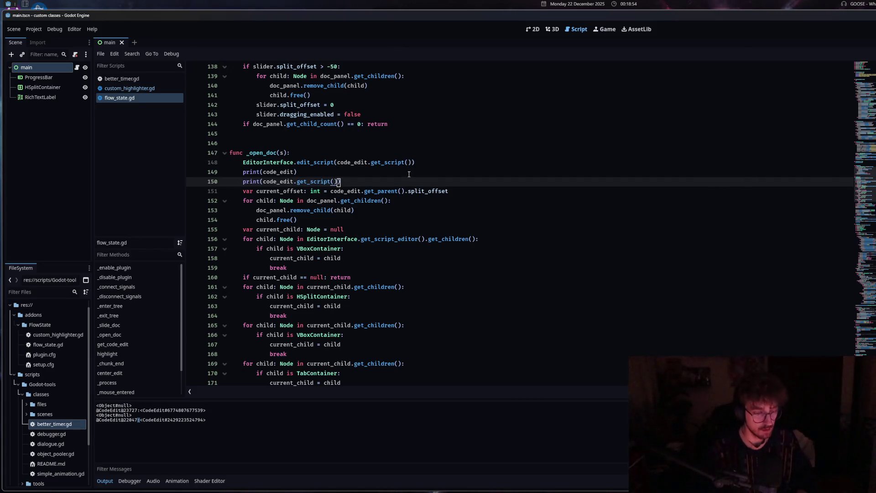
left_click(327, 239, "ctrl")
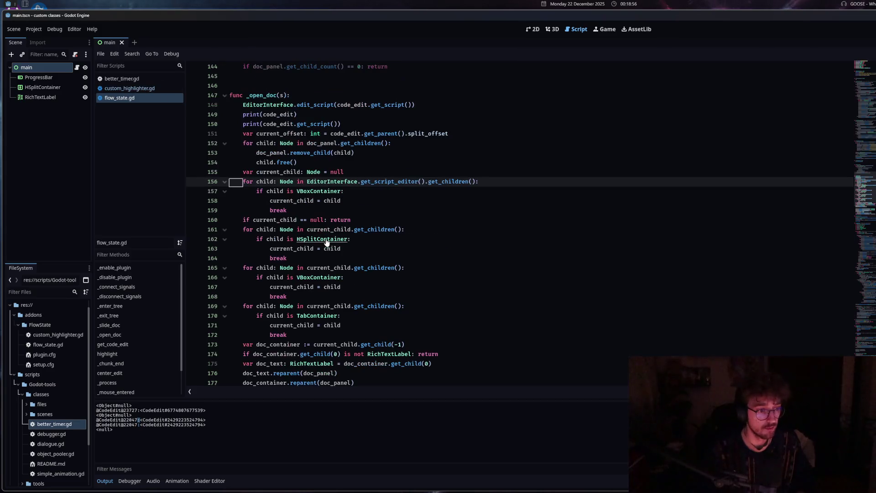
left_click(321, 172)
scroll(320, 176, "up", 2)
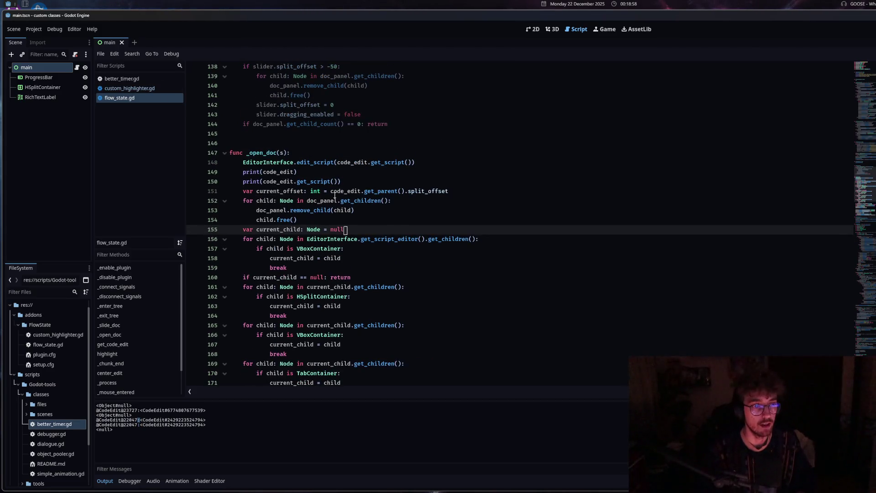
left_click(325, 181)
left_click_drag(313, 184, 297, 182)
type("get_curr")
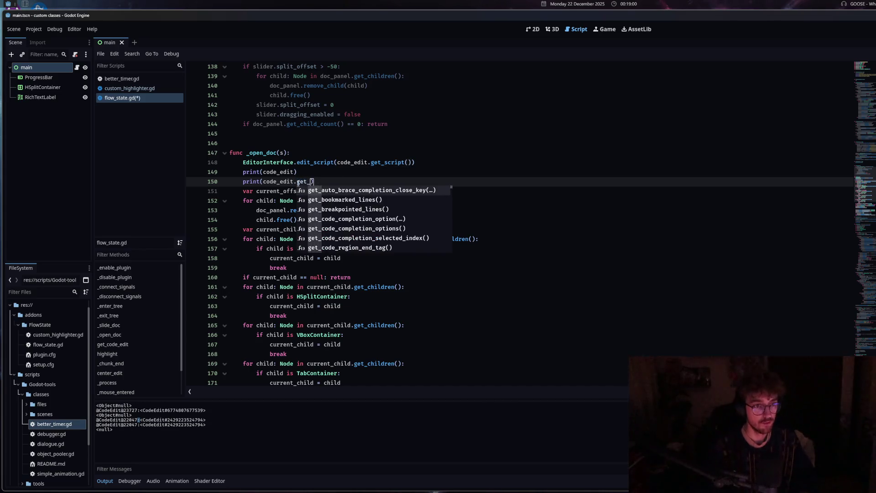
key("BackSpace")
key("BackSpace")
key("BackSpace")
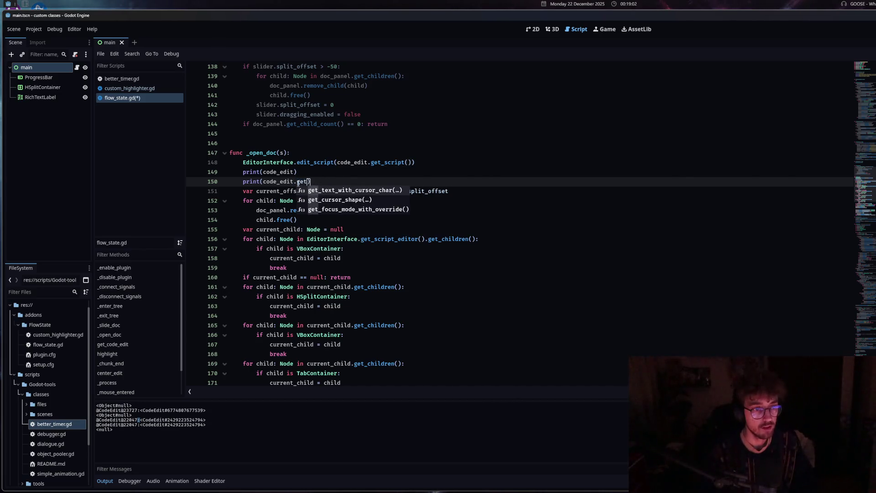
type("script")
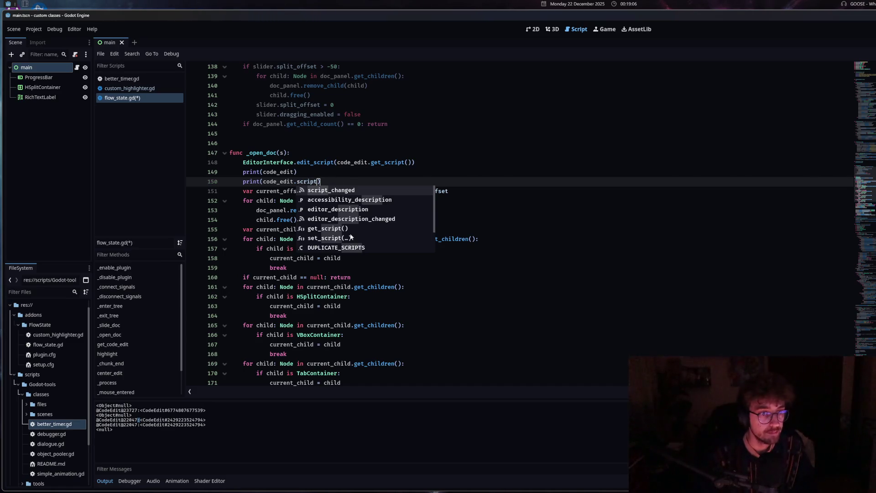
scroll(350, 237, "down", 1)
left_click_drag(320, 181, 263, 183)
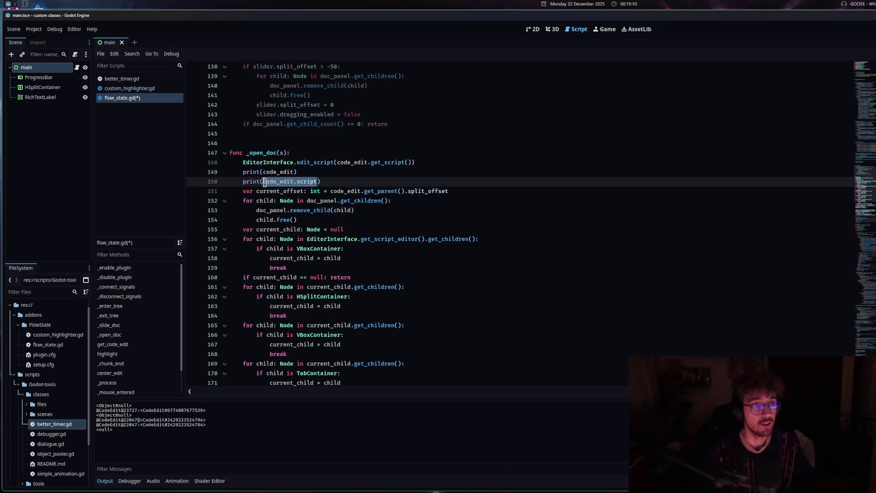
key("BackSpace")
scroll(318, 238, "up", 6)
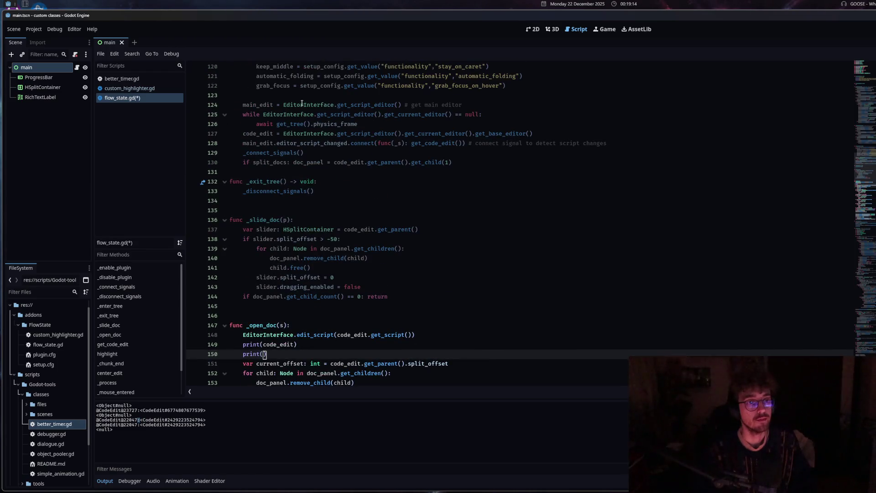
left_click_drag(284, 104, 402, 105)
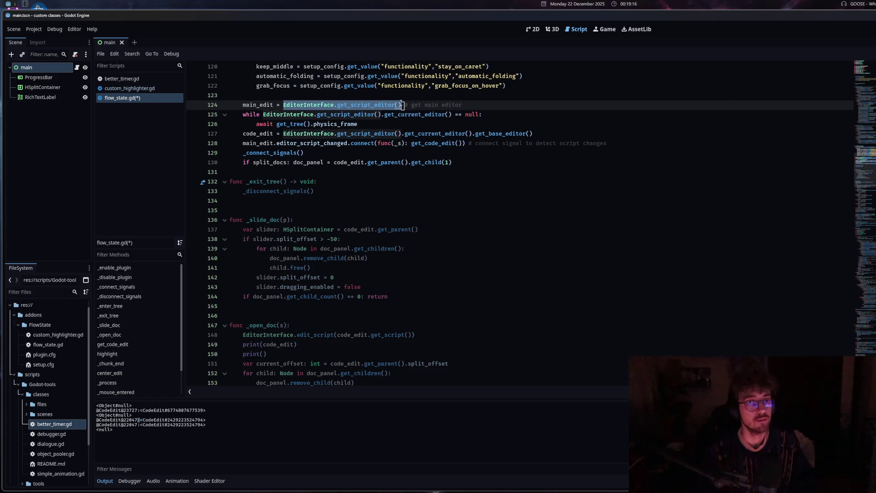
left_click_drag(452, 114, 264, 115)
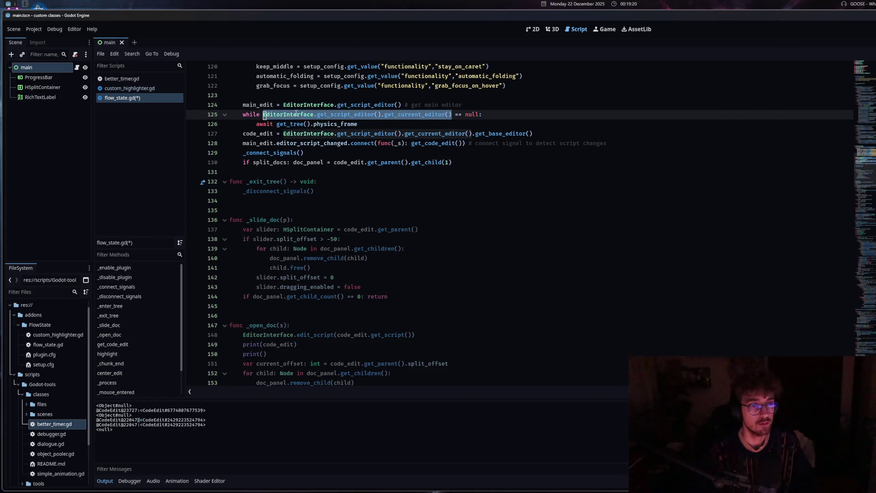
left_click(283, 105)
left_click_drag(263, 114, 452, 114)
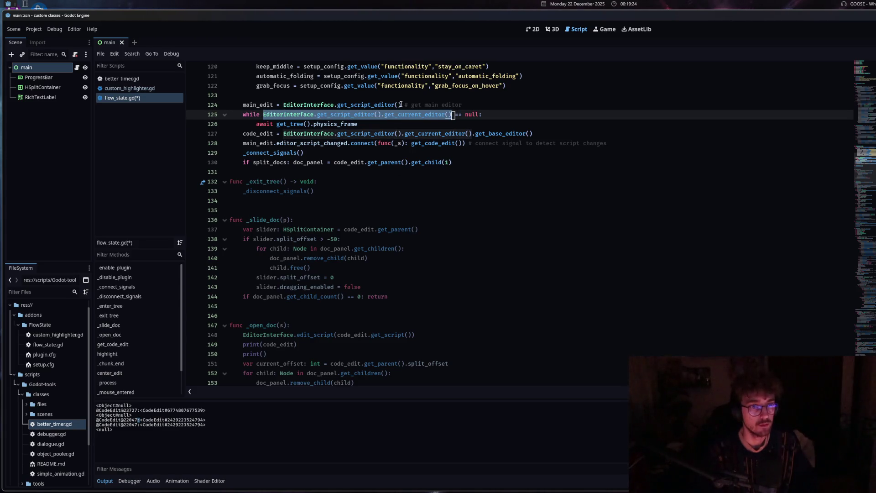
left_click_drag(401, 105, 283, 104)
scroll(307, 258, "down", 3)
left_click(307, 258)
- Replace the empty print on line 150 with the script editor's get_open_scripts() lookup
left_click(383, 264)
key("shift+Home")
key("ctrl+v")
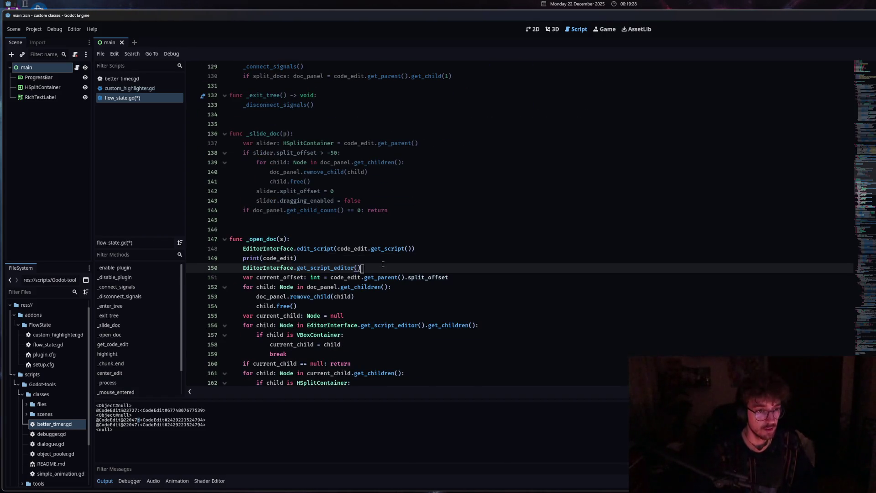
type(".get_script")
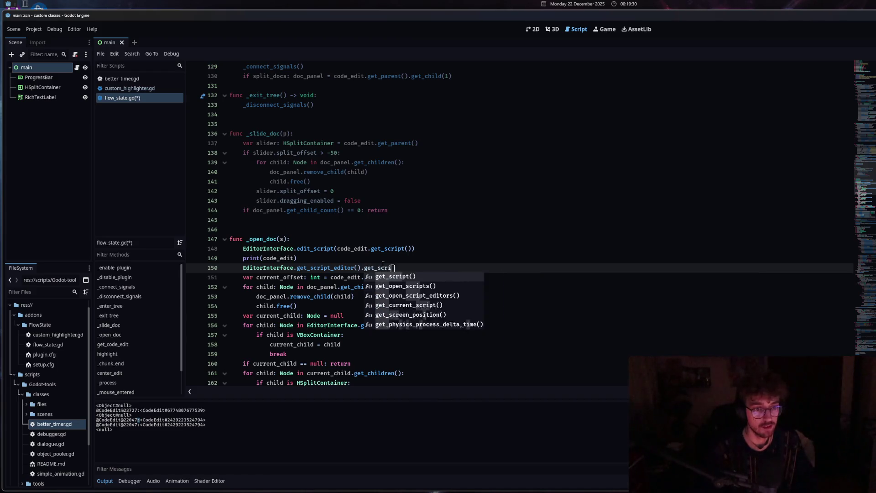
left_click(417, 287)
- Delete print(code_edit) and wrap the get_open_scripts() lookup in print() on line 149
mouse_move(297, 258)
left_mouse_down()
mouse_move(229, 259)
mouse_move(435, 268)
left_mouse_up()
key("BackSpace")
key("BackSpace")
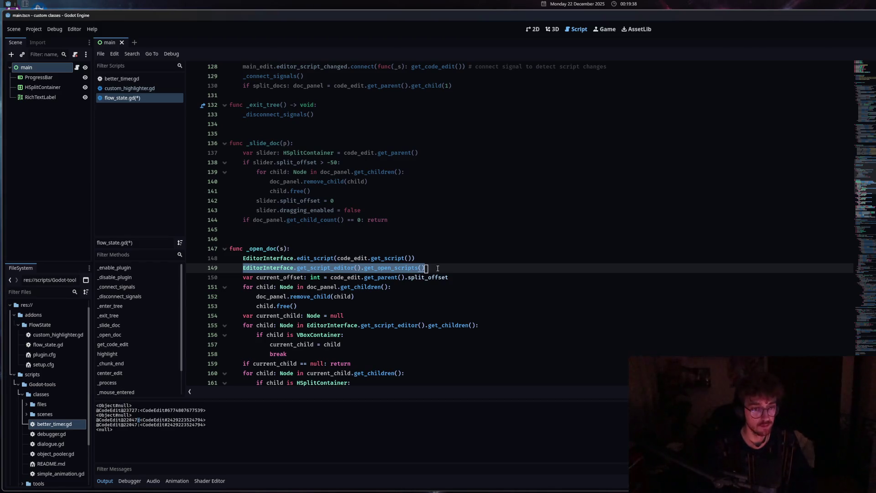
type("(")
left_click(243, 268)
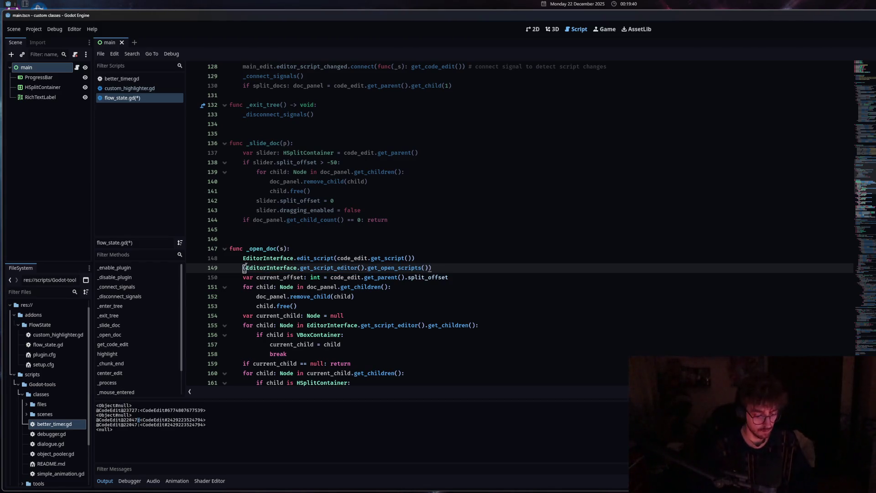
type("print")
left_click(301, 219)
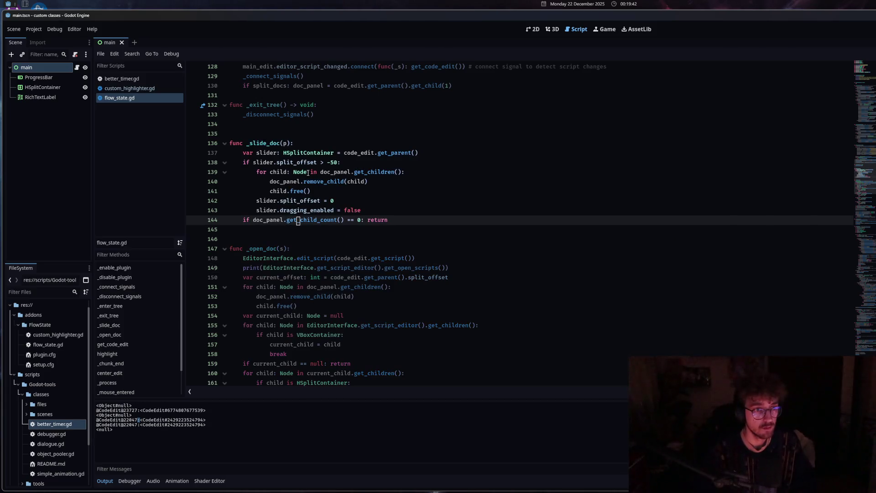
left_click(308, 154, "ctrl")
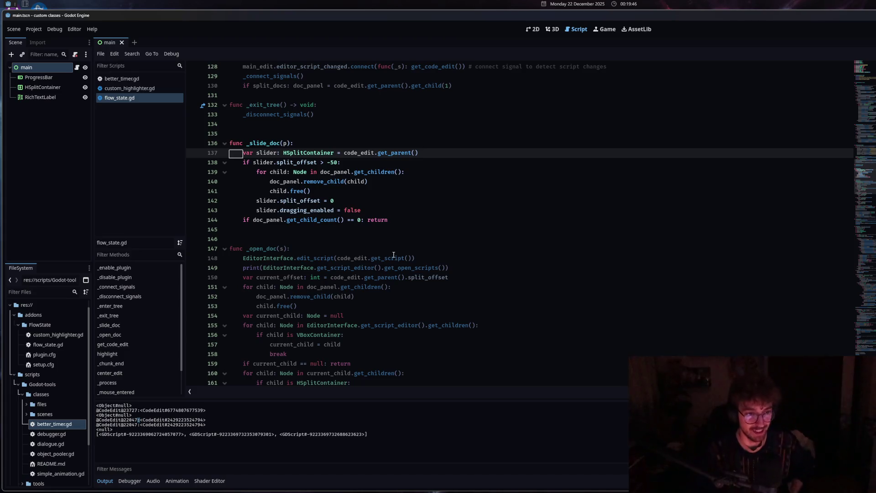
left_click(355, 287)
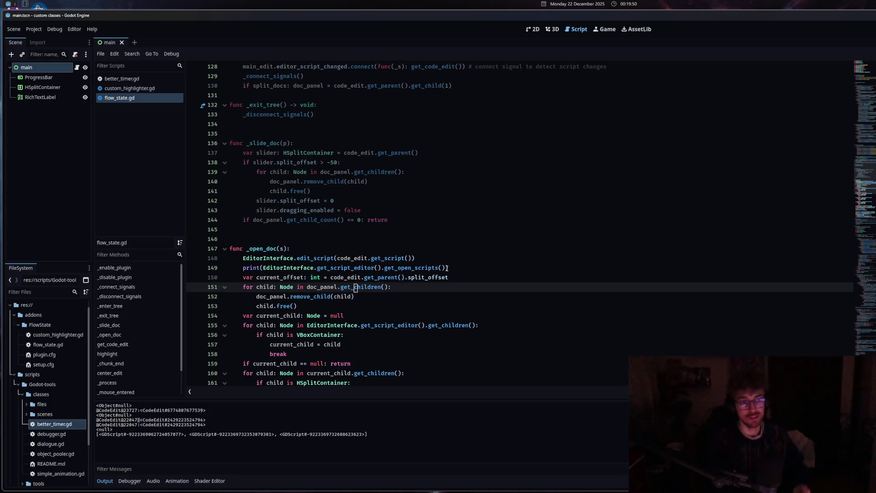
mouse_move(445, 268)
left_mouse_down()
mouse_move(385, 268)
mouse_move(371, 259)
left_mouse_up()
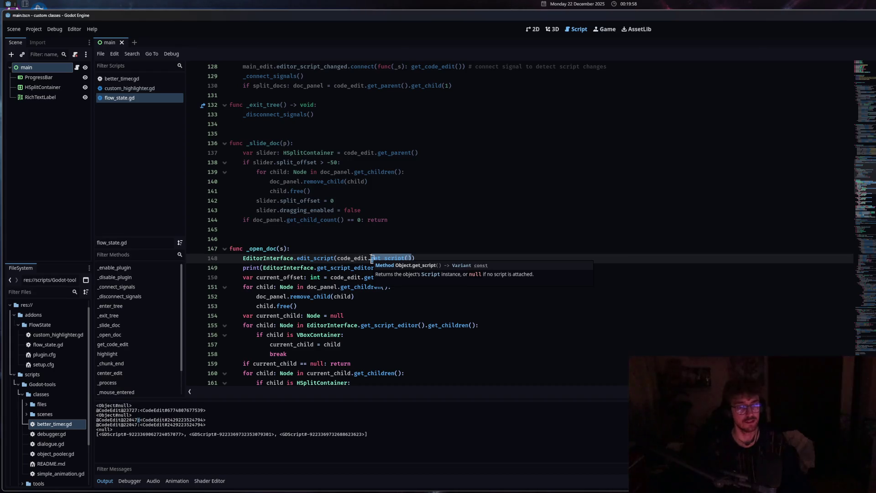
- Change edit_script's argument to main_edit.get_current_script()
key("BackSpace")
key("BackSpace")
key("BackSpace")
key("BackSpace")
key("BackSpace")
key("BackSpace")
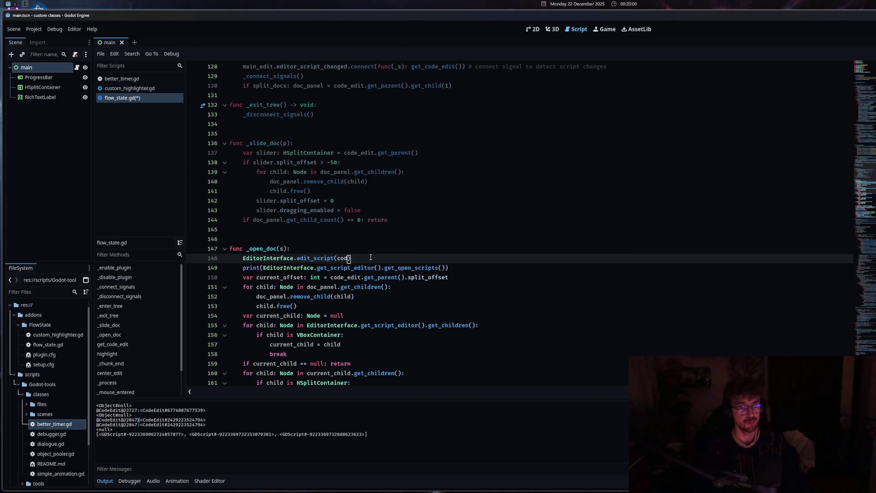
type("main_edit.ge")
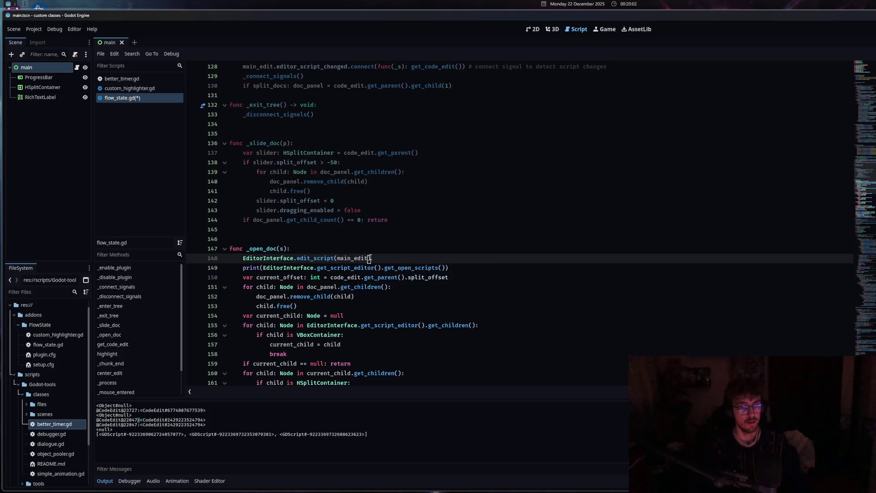
type("t_script")
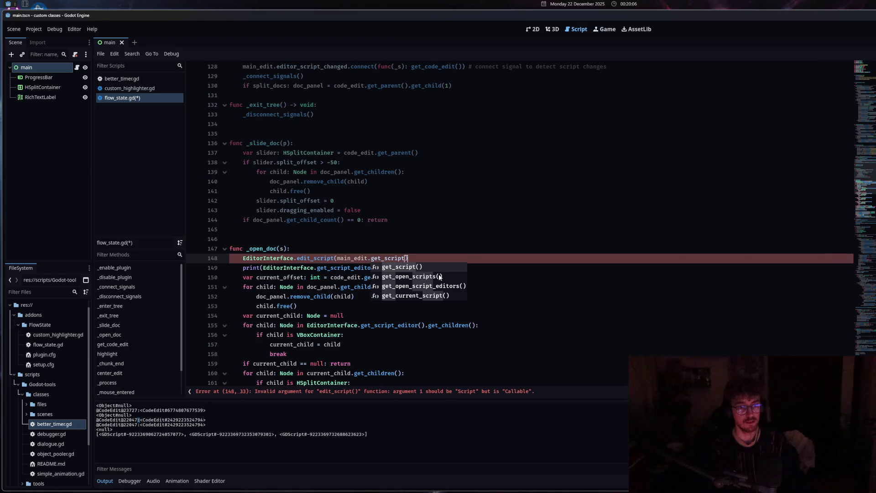
key("Down")
key("Down")
key("Down")
key("Return")
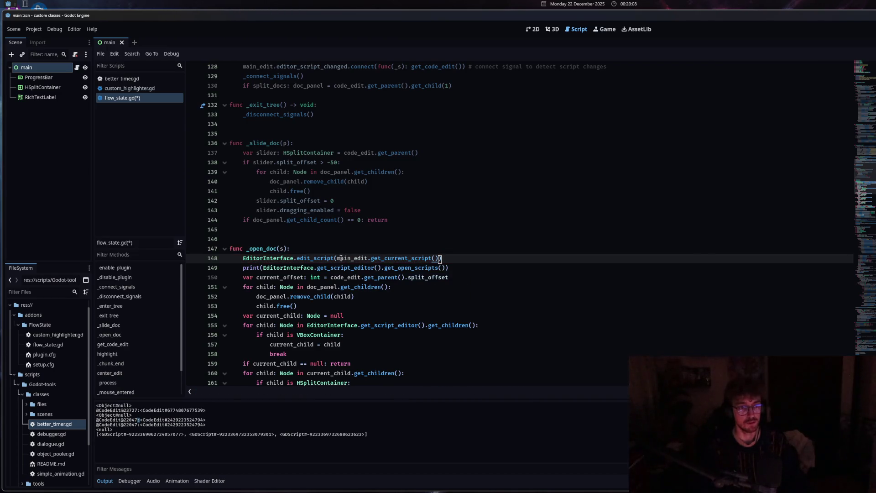
- Add print(main_edit.get_current_script()) below the open-scripts print line
left_click_drag(445, 268, 262, 268)
left_click(458, 268)
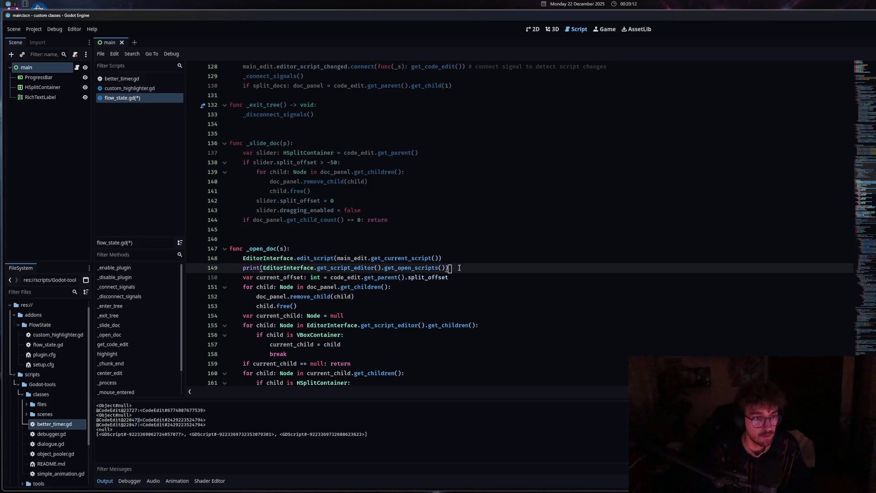
key("Return")
type("print(main_edit.get_current_script()")
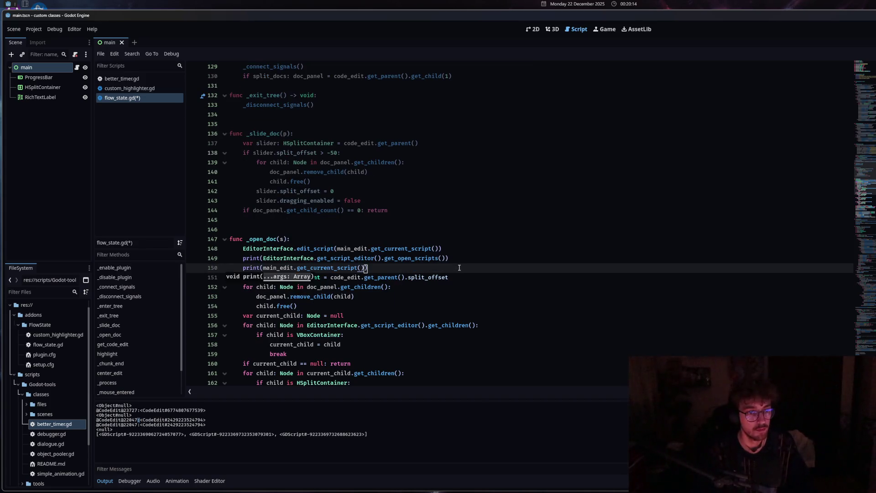
- Comment out the edit_script line with Toggle Comment and run, seeing the current script print null
left_click_drag(441, 249, 227, 250)
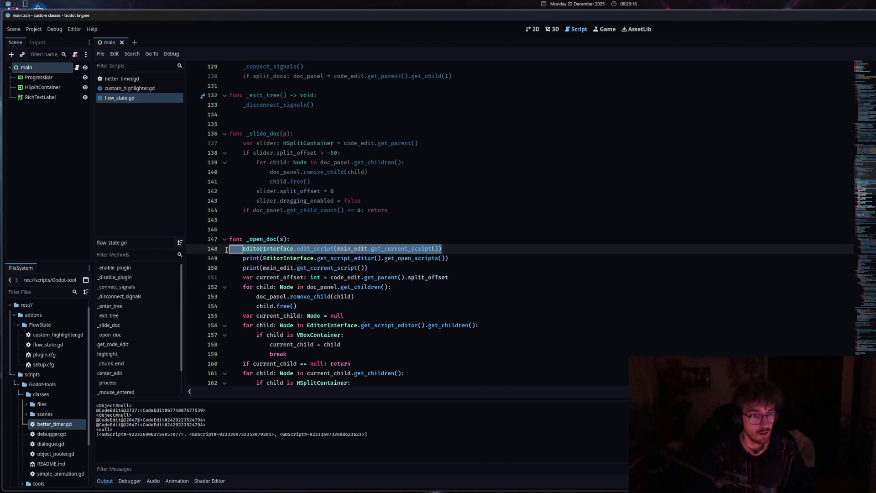
right_click(276, 249)
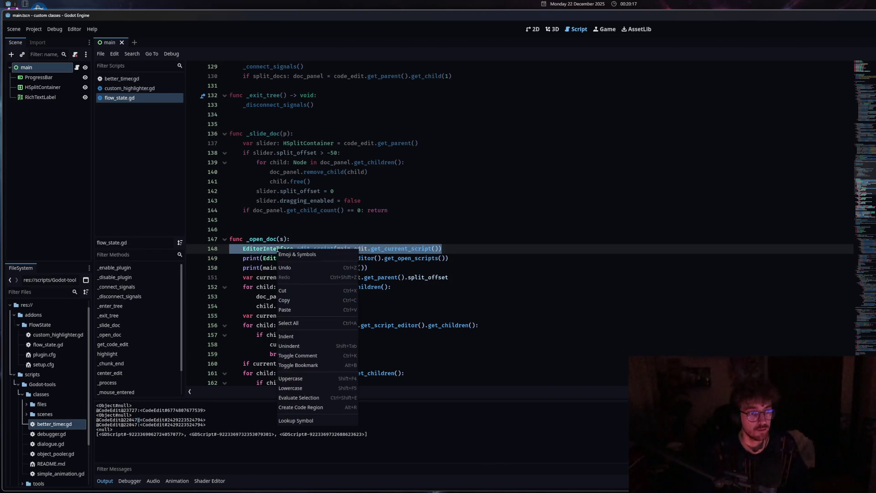
left_click(306, 357)
left_click(324, 287)
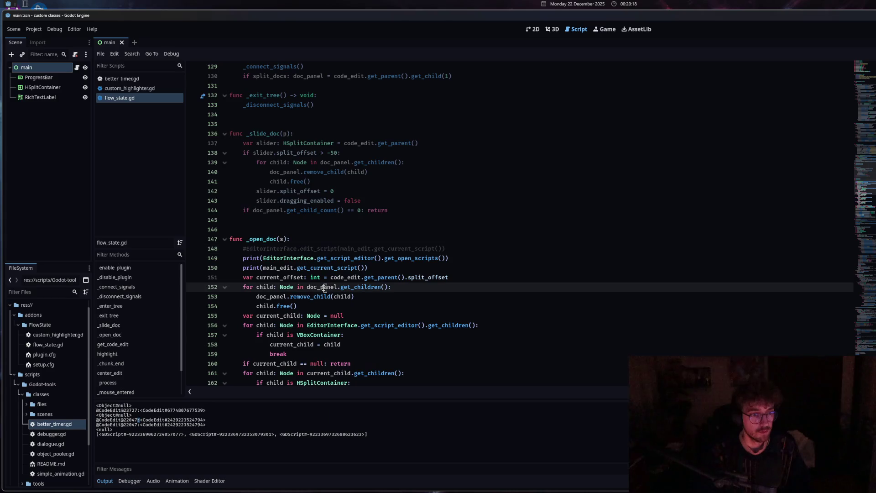
key("F5")
left_click(287, 260)
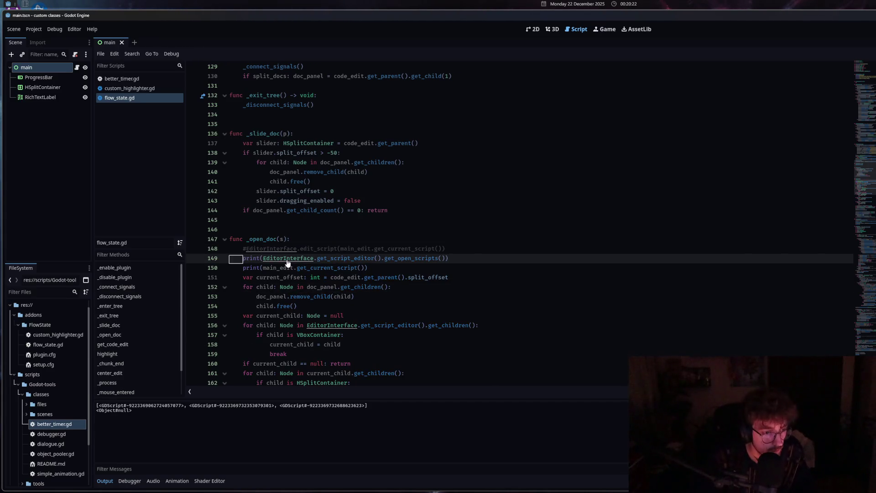
left_click(415, 269)
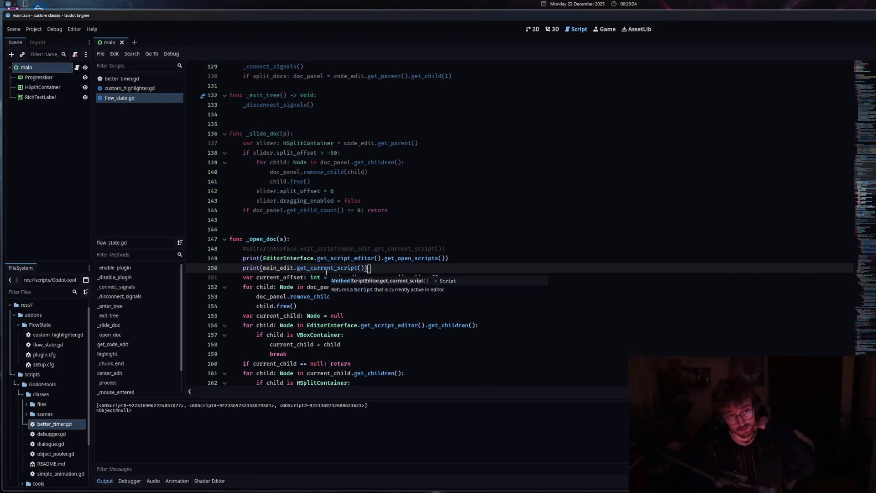